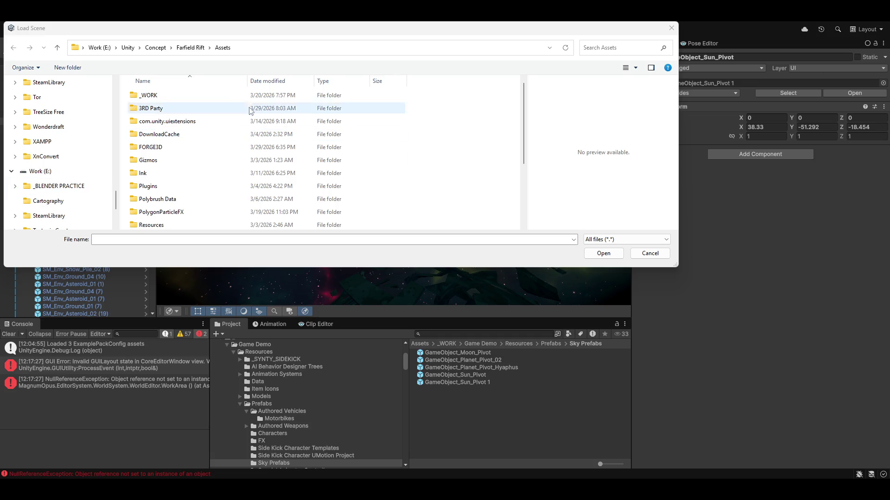
- Browse into _WORK > Game Demo > Resources > Scenes > Wasteland Farfield demo scene folder
double_click(153, 99)
left_click(155, 100)
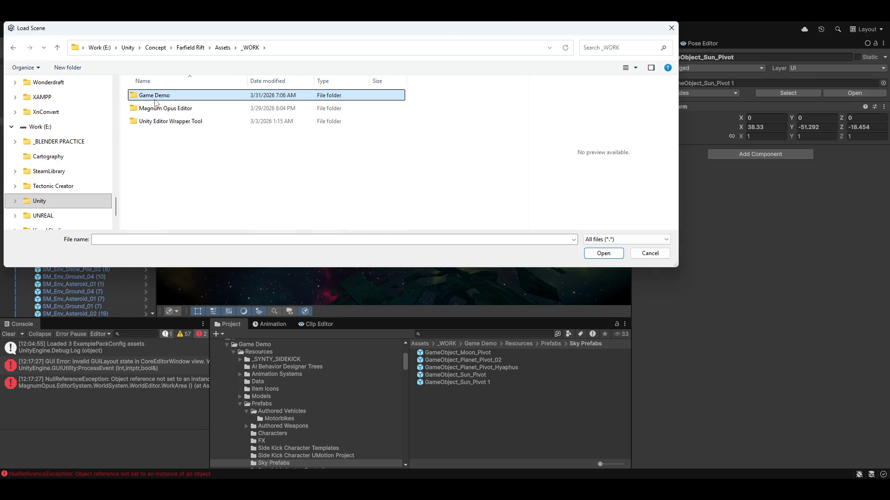
double_click(155, 100)
double_click(159, 95)
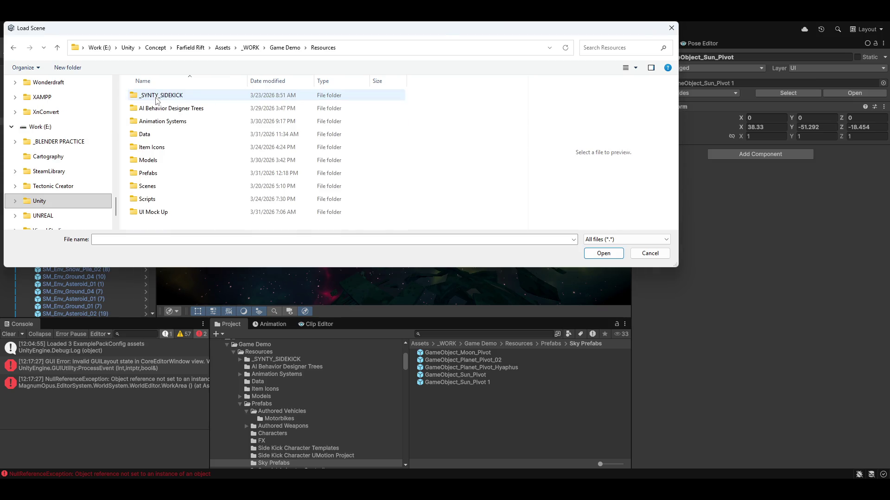
double_click(153, 187)
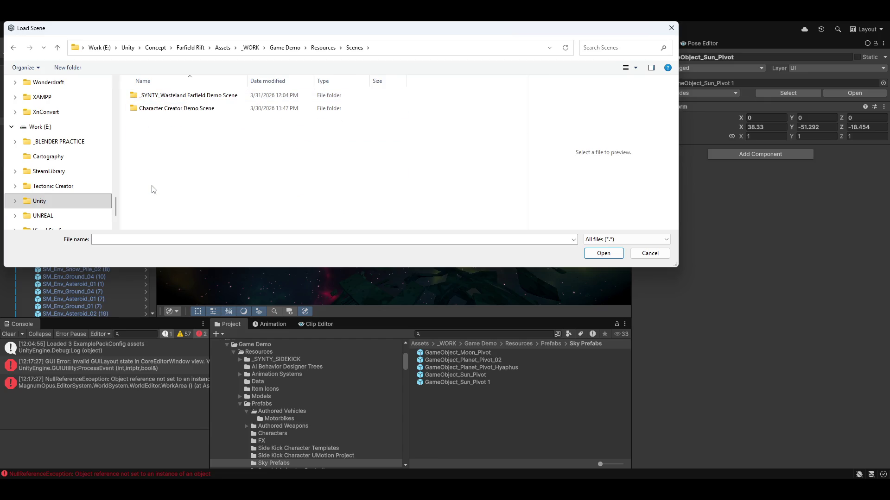
double_click(172, 98)
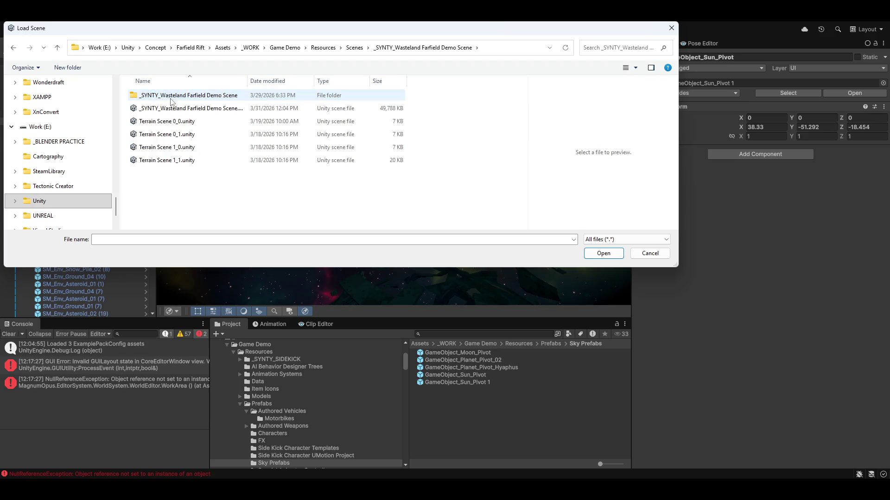
- Load the Wasteland Farfield demo scene, discarding unsaved changes to Demo_BlackMarket_01
left_click(194, 110)
double_click(194, 109)
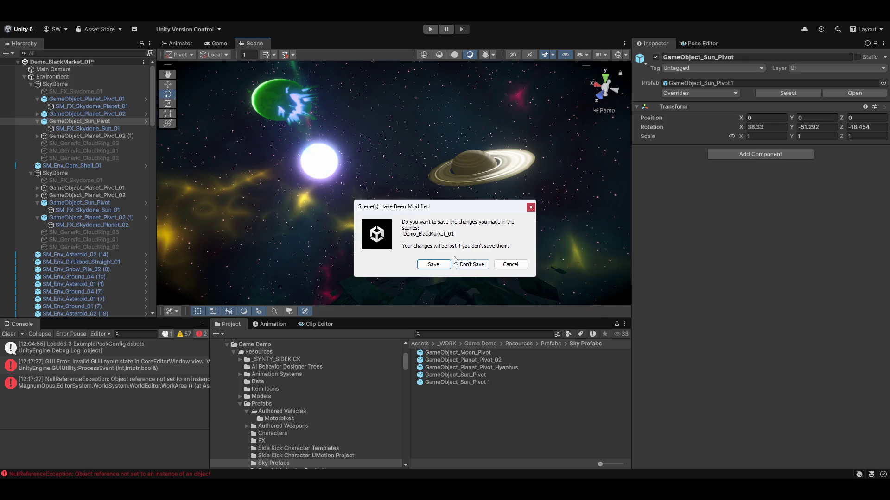
left_click(472, 265)
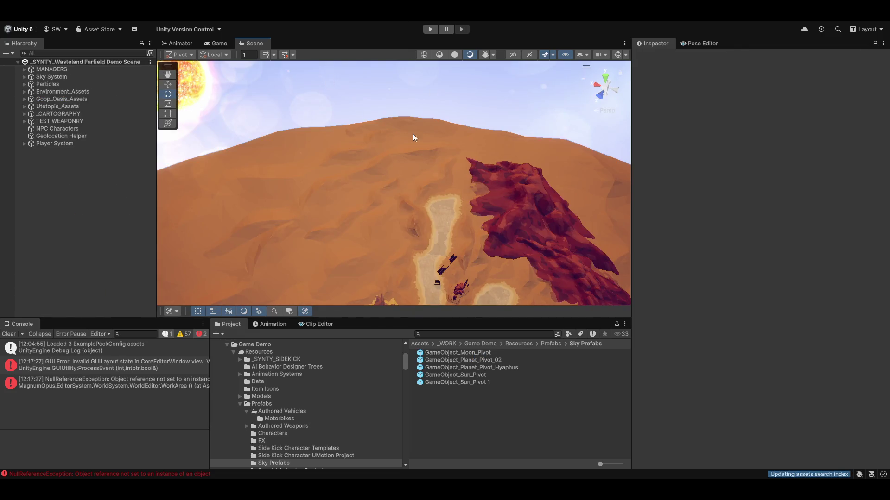
- Look over the desert sky and oasis, then bring up the Magnum Opus toolbar menu
mouse_move(412, 137)
left_mouse_down()
mouse_move(370, 188)
mouse_move(395, 206)
left_mouse_up()
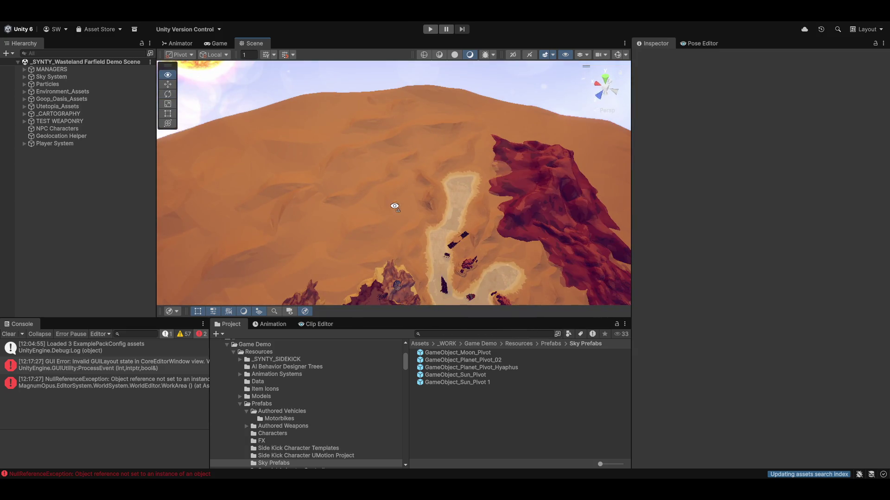
left_click_drag(394, 207, 364, 223)
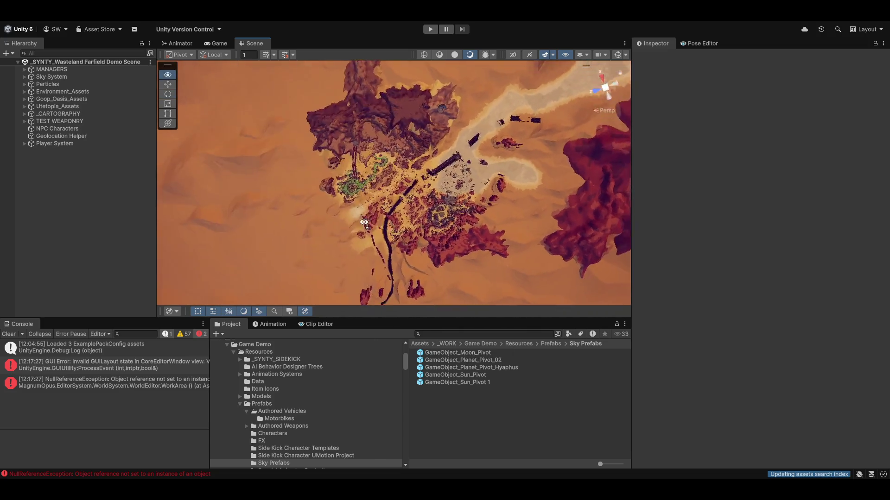
scroll(363, 223, "down", 5)
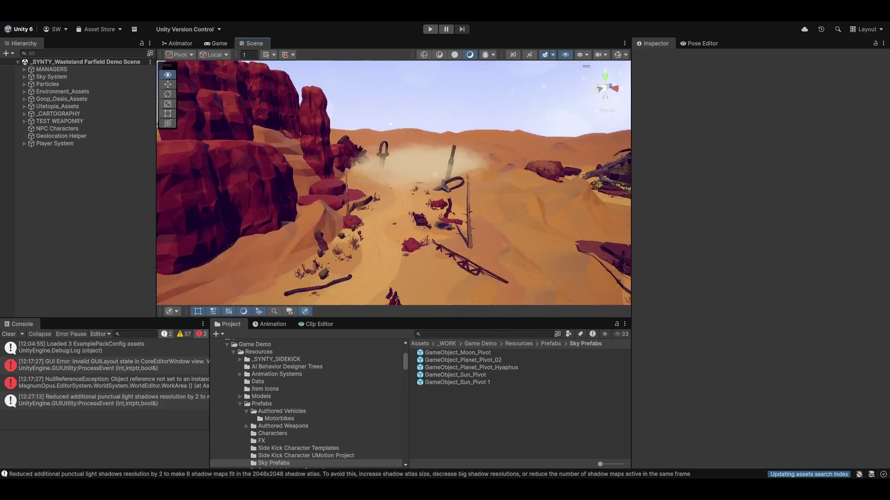
left_click(286, 24)
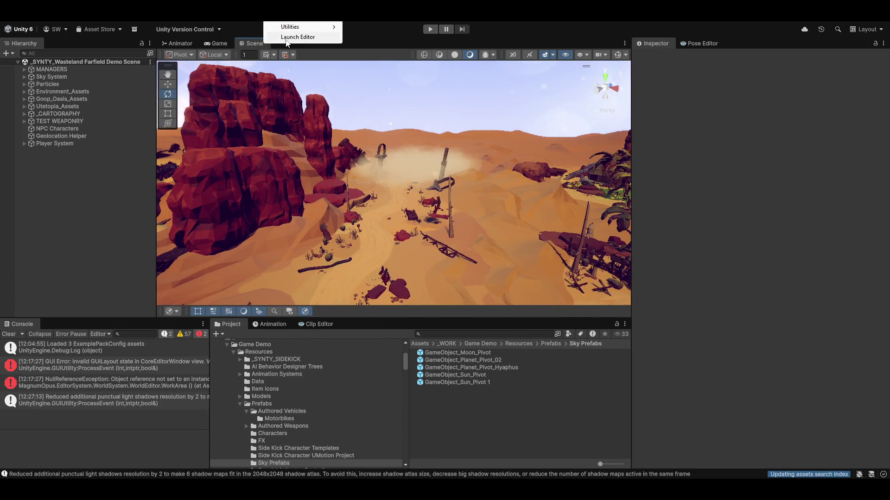
- Launch Magnum Opus Editor, review Endura's cartography map and centre a selected test zone node
left_click(297, 37)
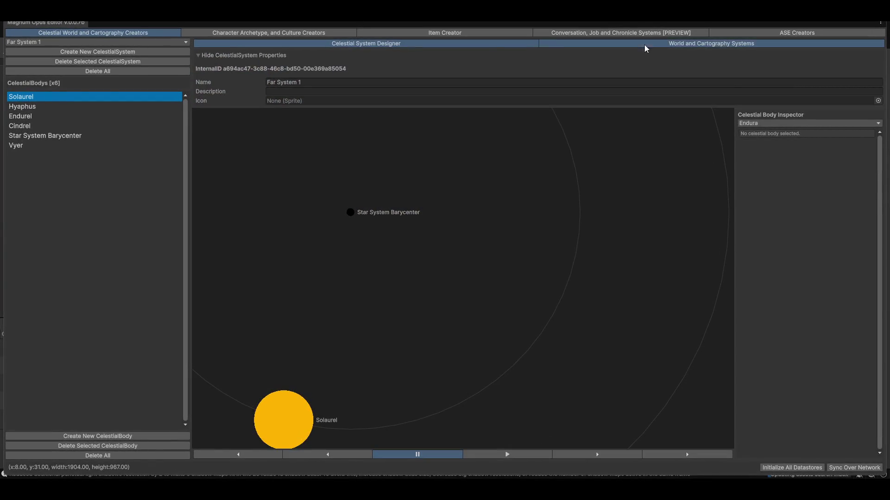
left_click(653, 44)
scroll(510, 290, "up", 3)
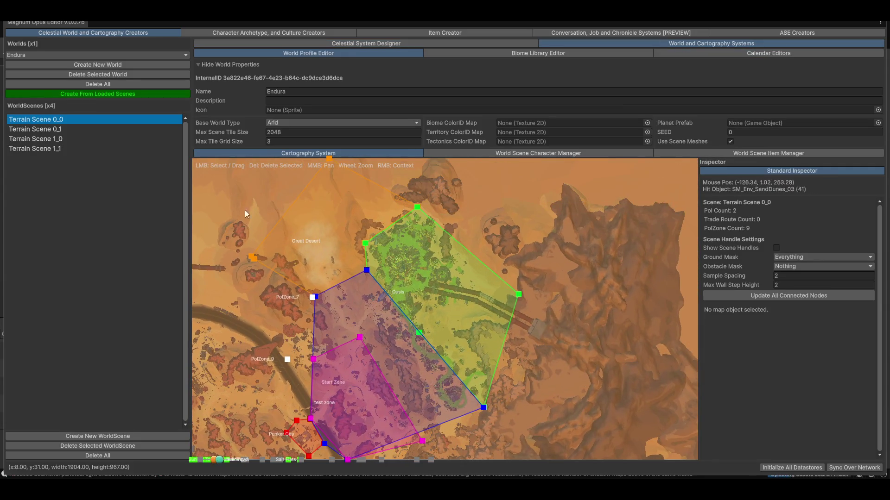
scroll(381, 278, "up", 3)
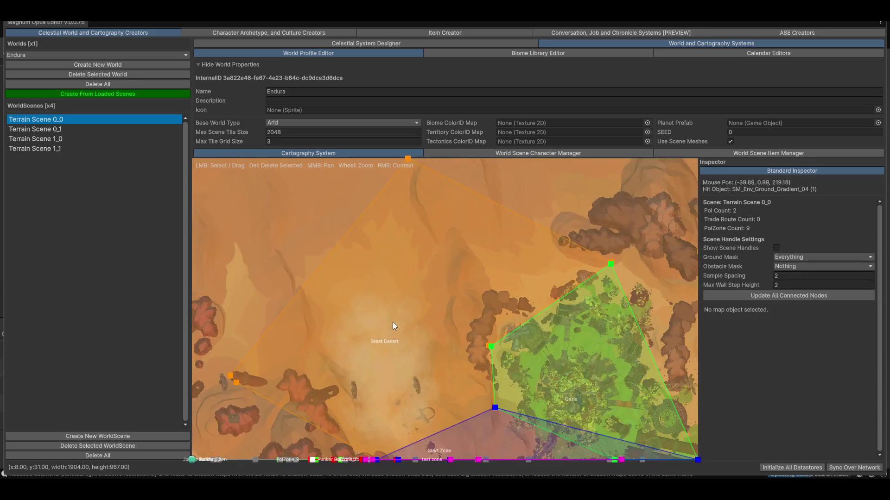
scroll(393, 322, "down", 3)
scroll(422, 343, "down", 2)
right_click(439, 338)
mouse_move(476, 373)
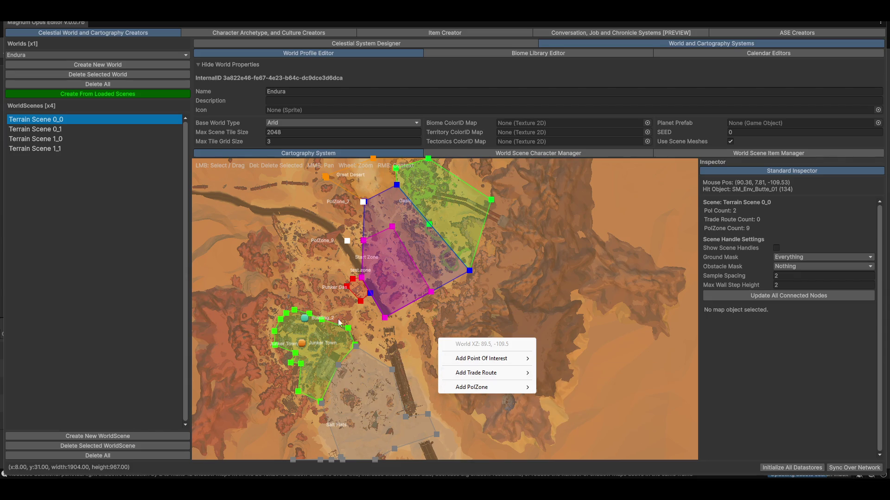
left_click(423, 383)
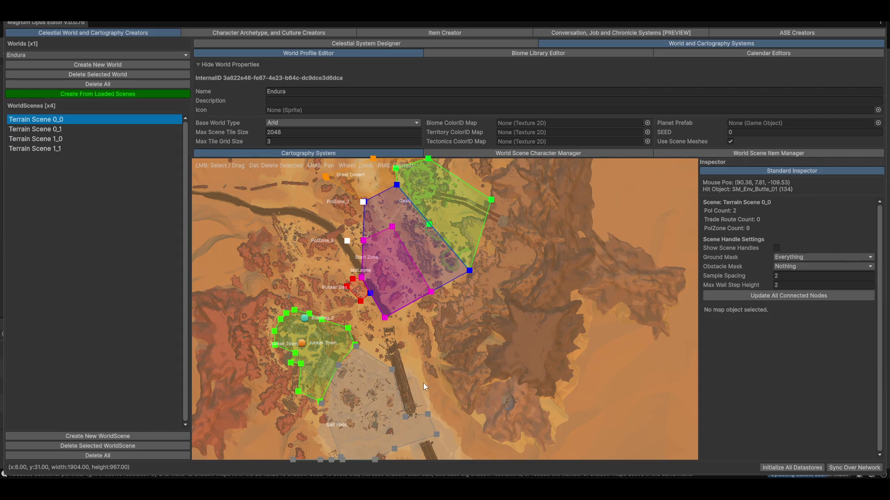
scroll(436, 317, "up", 3)
left_click(429, 267)
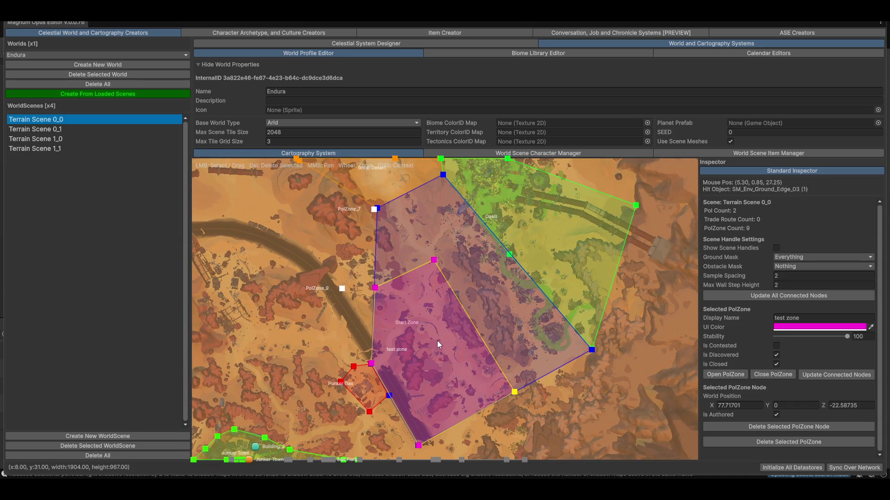
mouse_move(644, 316)
left_mouse_down()
mouse_move(611, 276)
mouse_move(608, 366)
mouse_move(388, 405)
left_mouse_up()
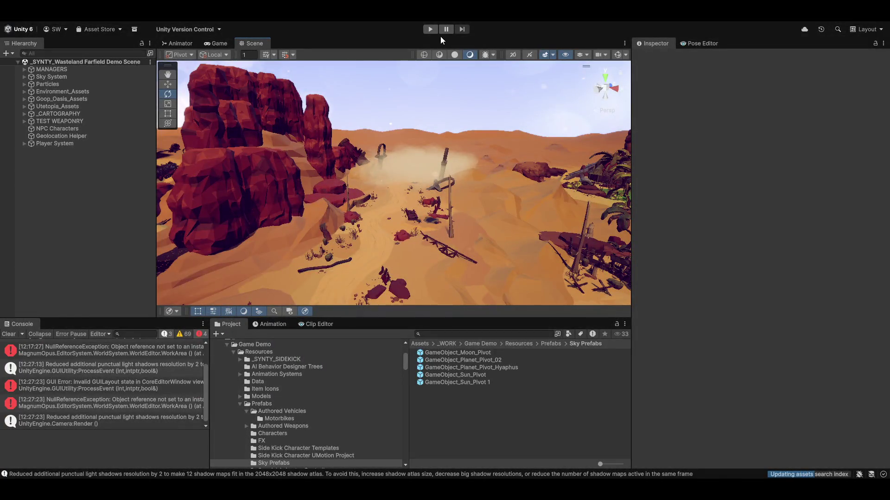
- Clear the console and open the PlayerGameCharacter script from a 'playergame' asset search
left_click(8, 335)
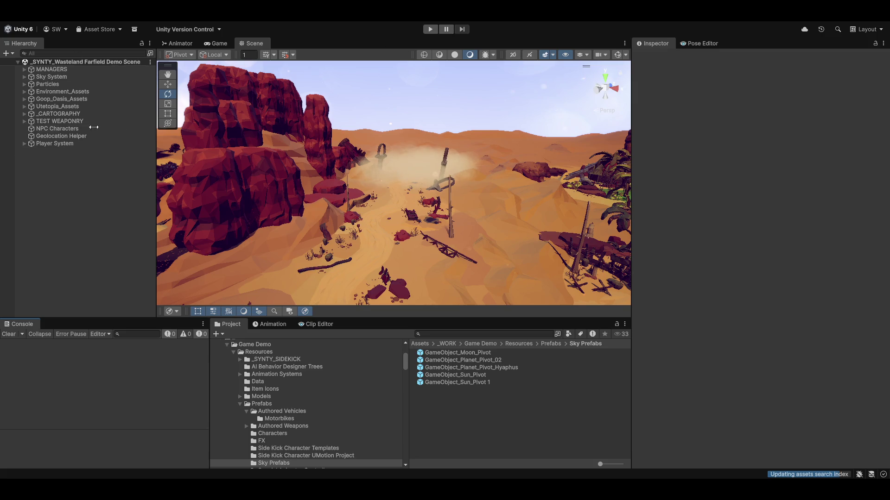
left_click(451, 334)
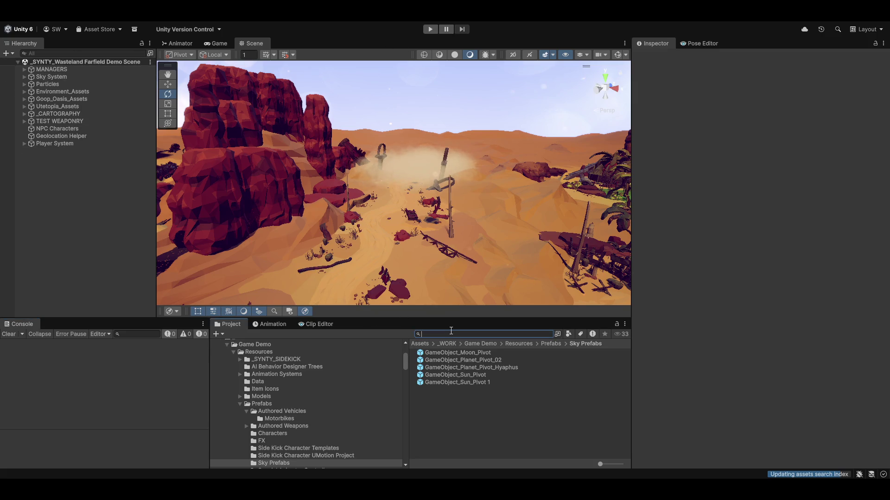
type("playerga")
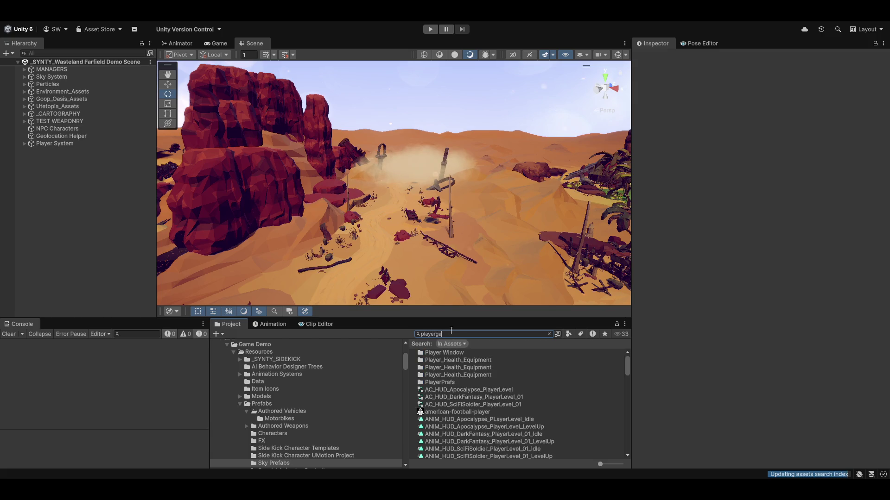
type("me")
double_click(442, 351)
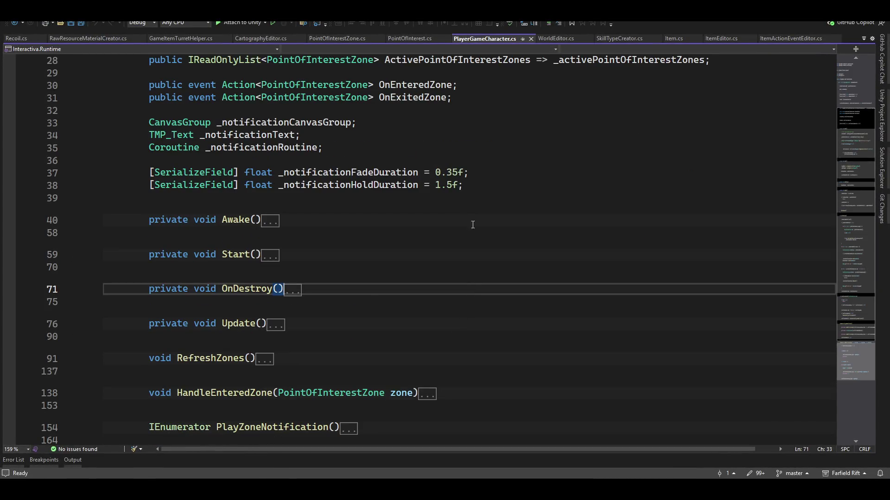
- Set hold duration to 3.5f and fade duration to 1.35f, save the script and return to Unity
left_click(521, 176)
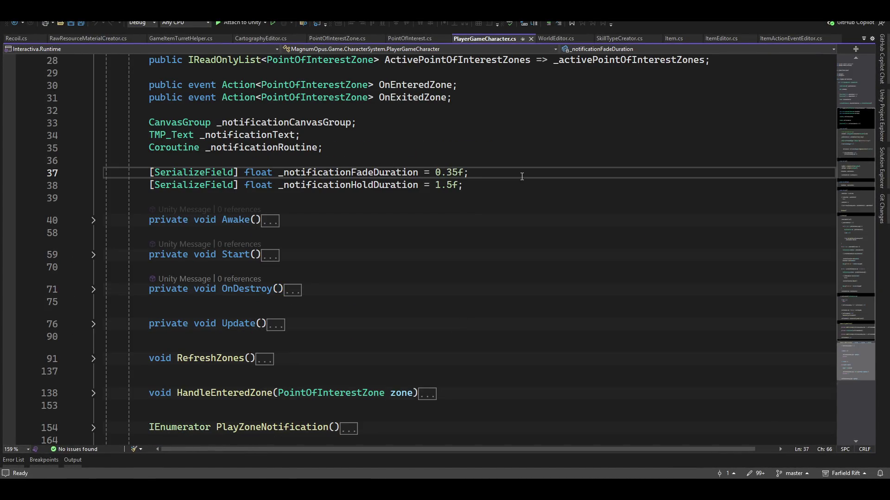
key("Down")
key("Left")
key("Left")
key("Left")
key("Right")
key("Right")
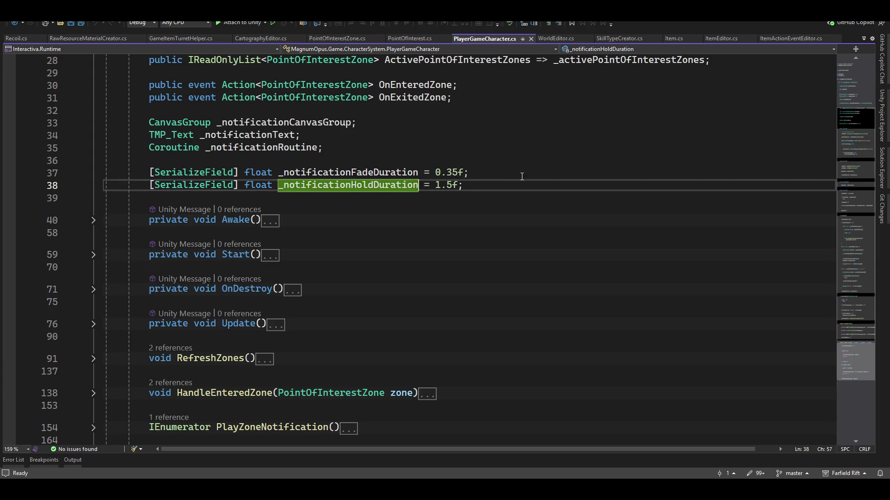
key("Right")
key("Right")
key("Right")
key("Delete")
type("3")
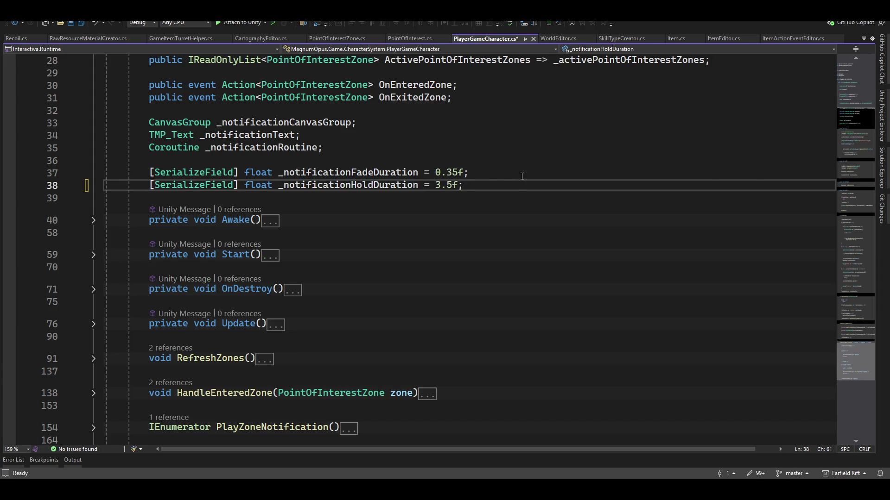
key("Up")
key("shift+Left")
type("1")
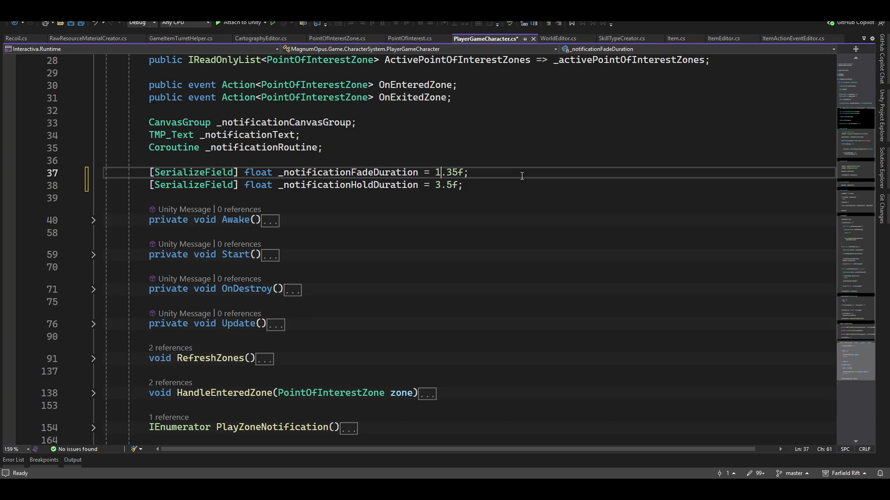
key("ctrl+s")
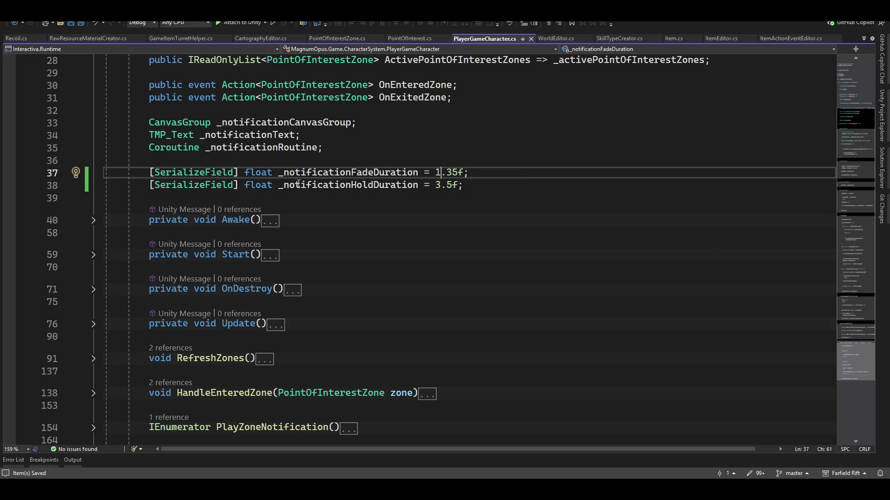
scroll(381, 196, "down", 3)
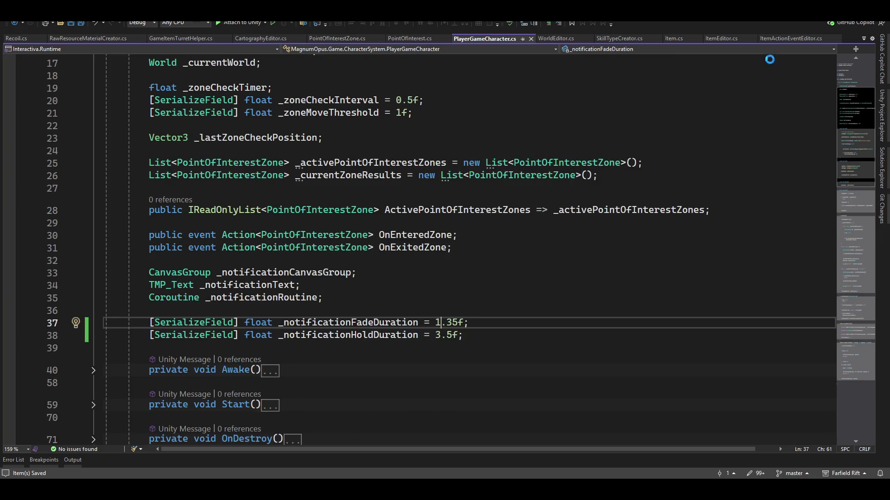
key("alt+Tab")
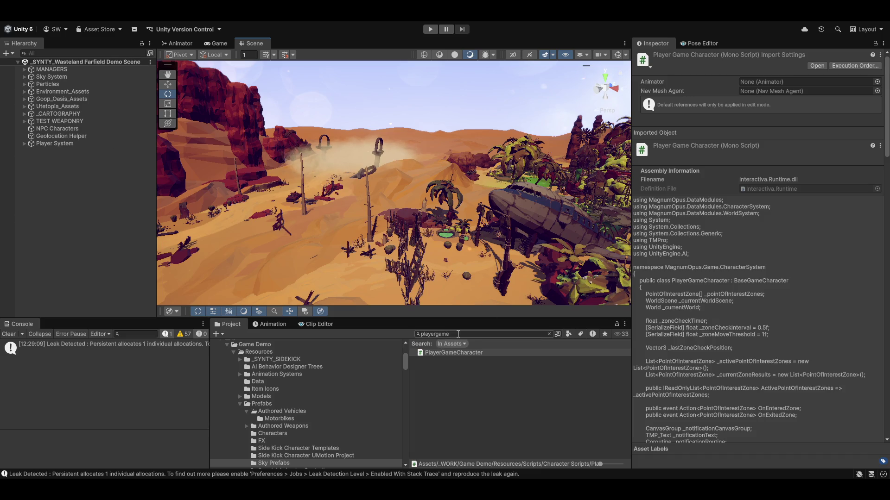
- Clear the asset selection once the PlayerGameCharacter script has recompiled
left_click(460, 431)
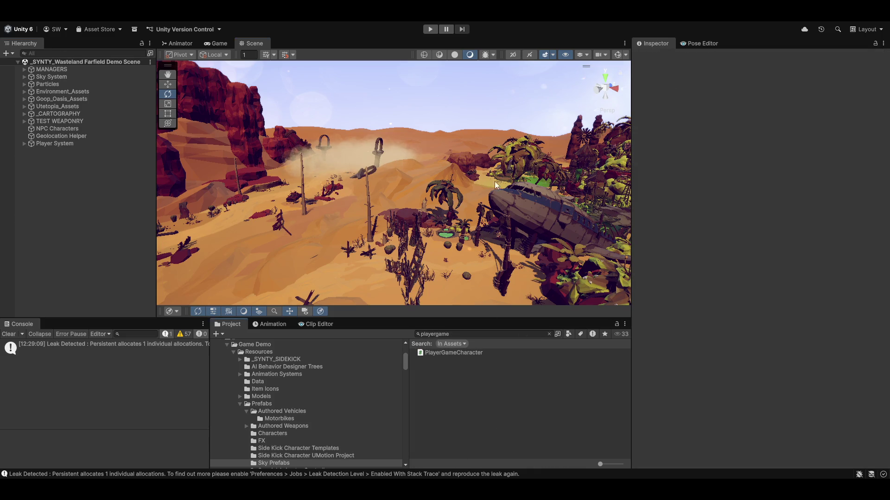
mouse_move(495, 181)
left_mouse_down()
mouse_move(658, 109)
mouse_move(726, 156)
mouse_move(837, 157)
mouse_move(597, 193)
mouse_move(818, 163)
mouse_move(848, 195)
mouse_move(814, 143)
mouse_move(818, 131)
mouse_move(824, 138)
mouse_move(642, 157)
mouse_move(503, 191)
left_mouse_up()
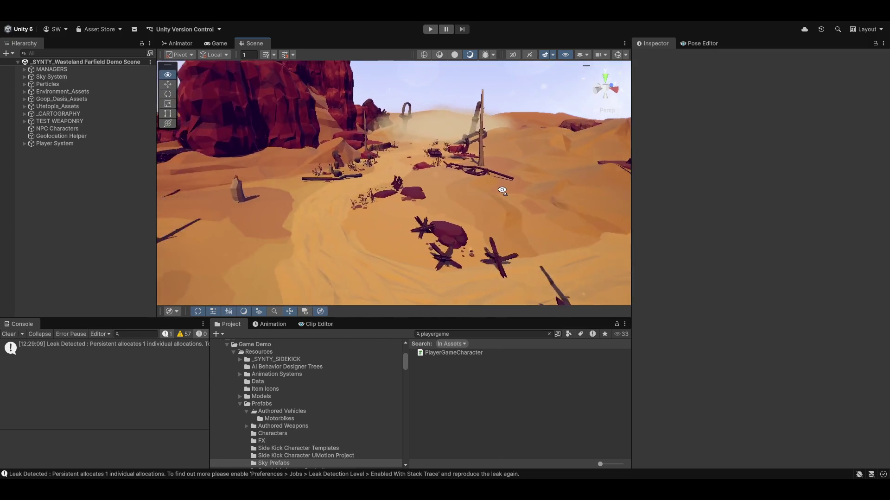
key("s")
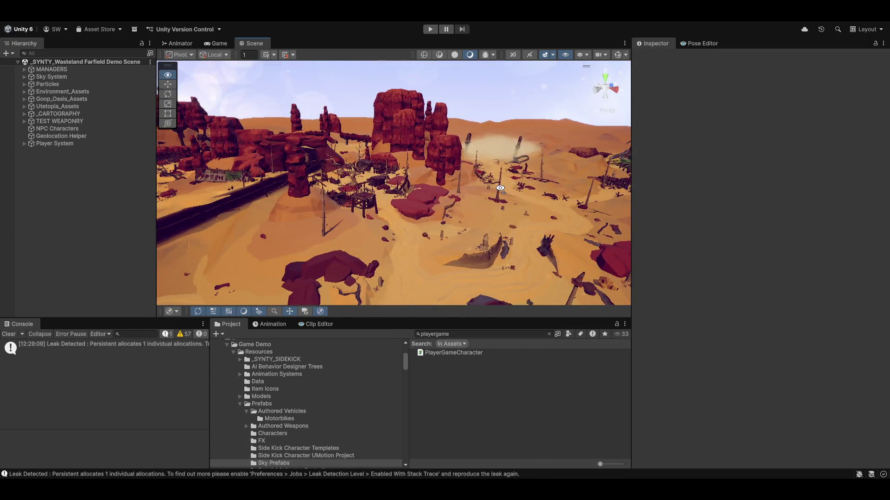
key("w")
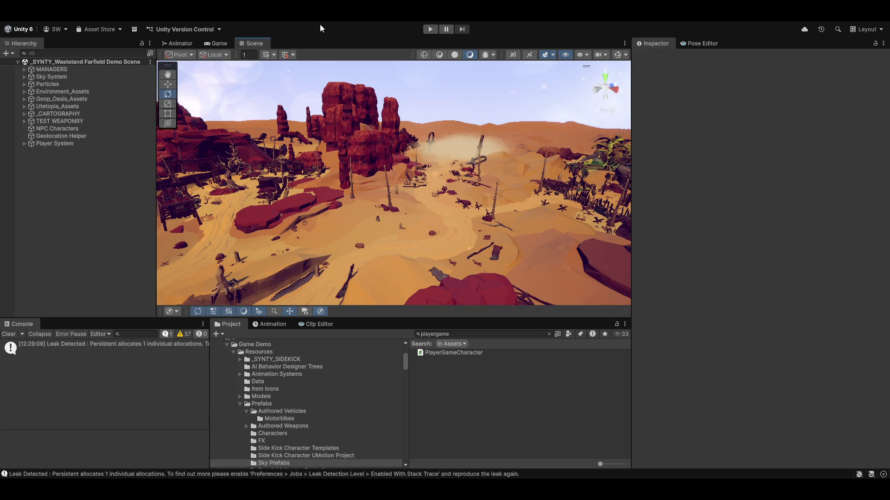
left_click(320, 28)
left_click(306, 36)
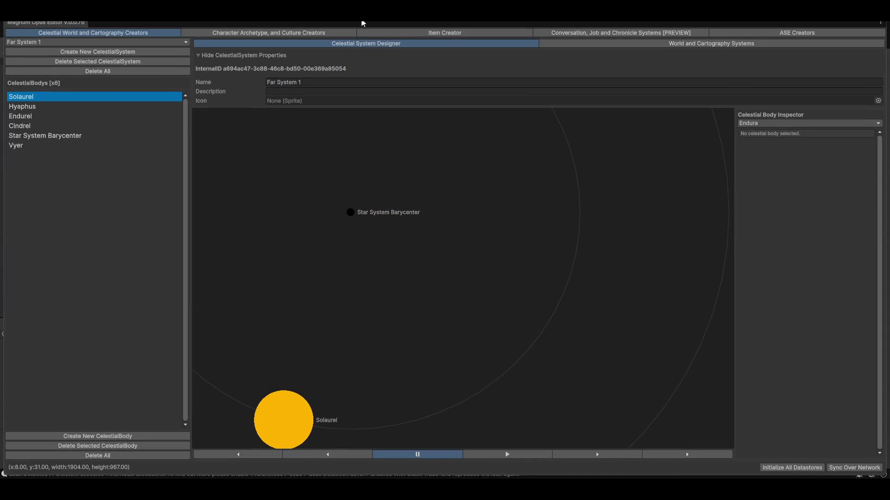
left_click(670, 44)
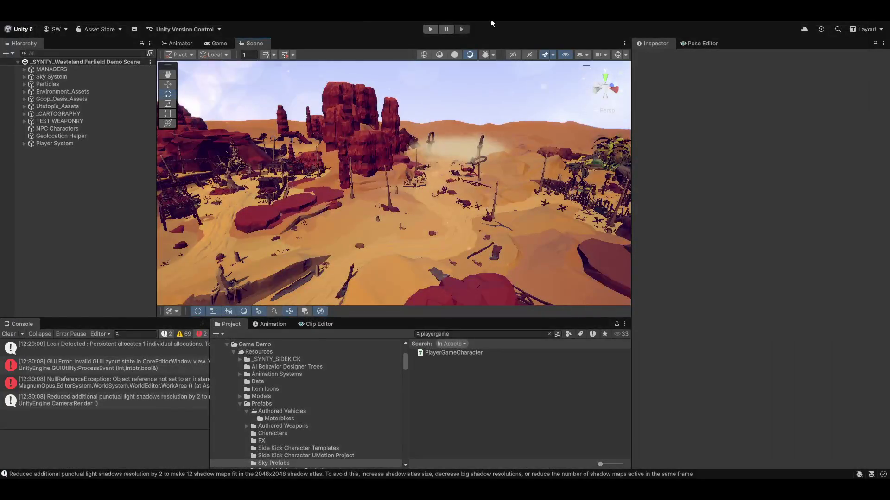
- Start Play mode and walk the character forward into the desert
left_click(430, 29)
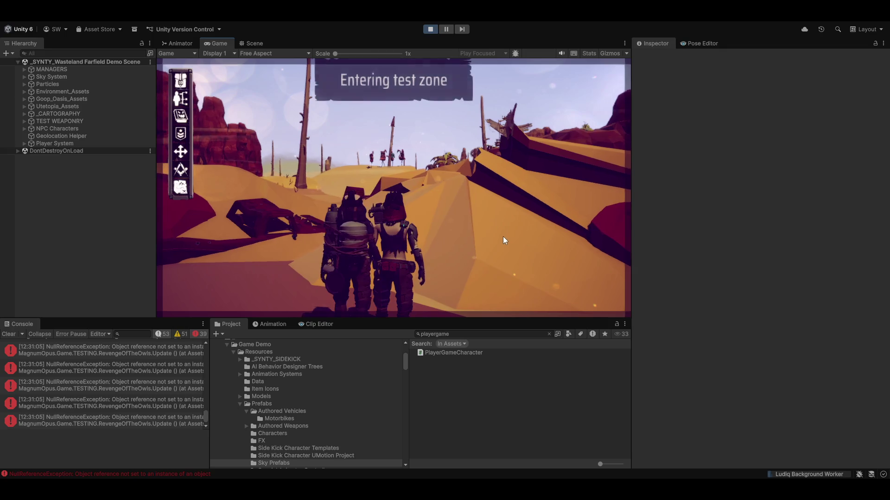
key("w")
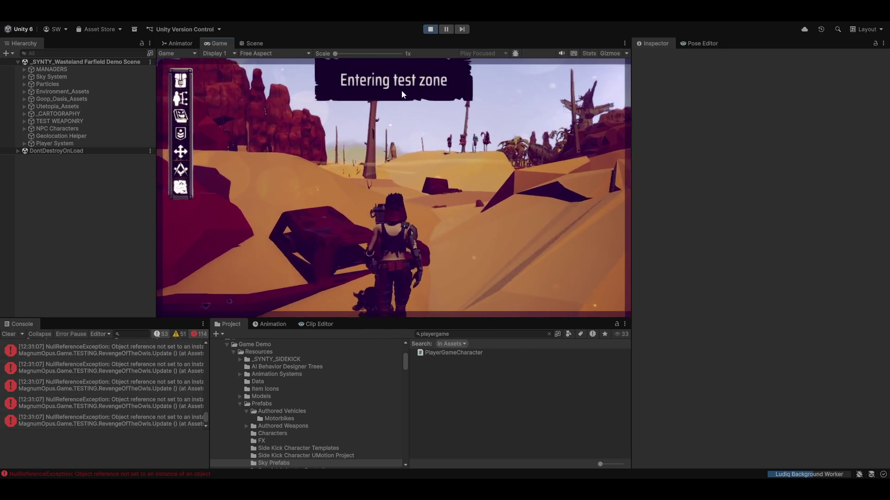
key("w")
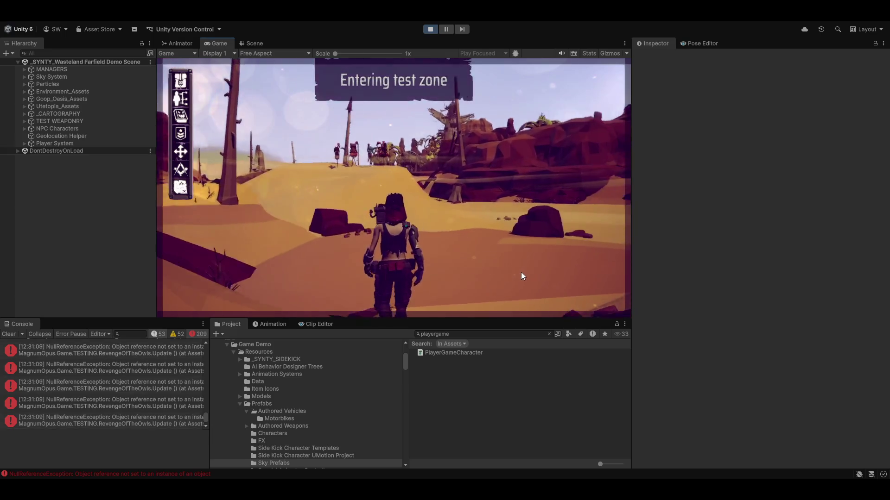
key("w")
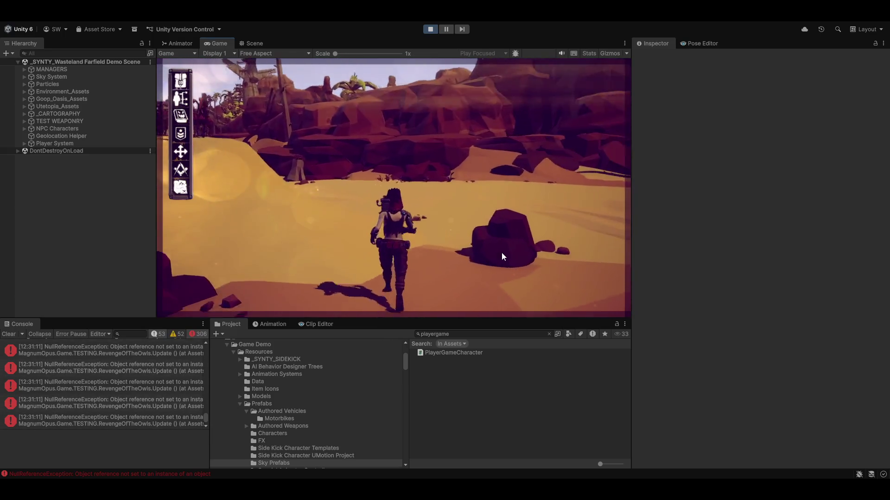
key("w")
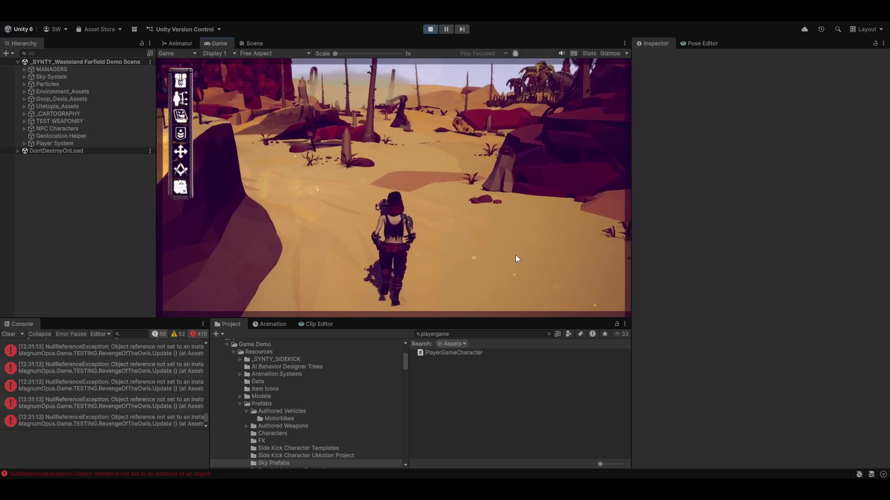
key("w")
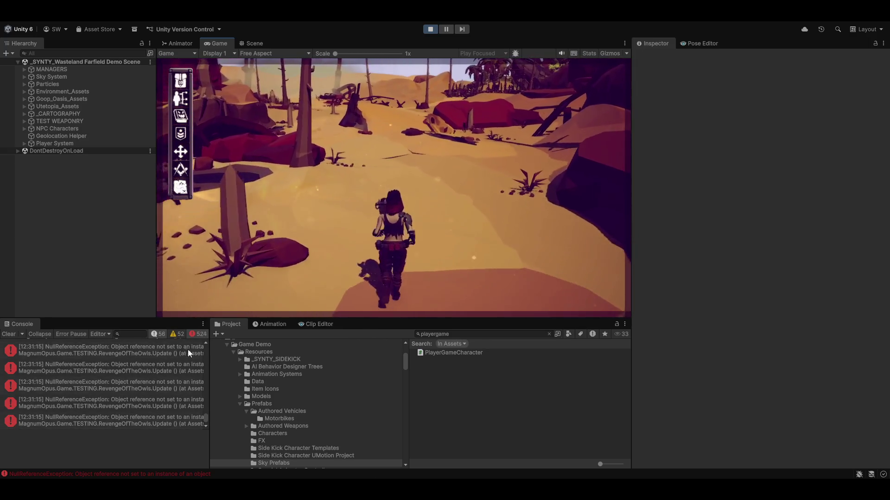
- Give the Game view input focus and run past the red rock up to the palm trees
left_click(519, 231)
key("w")
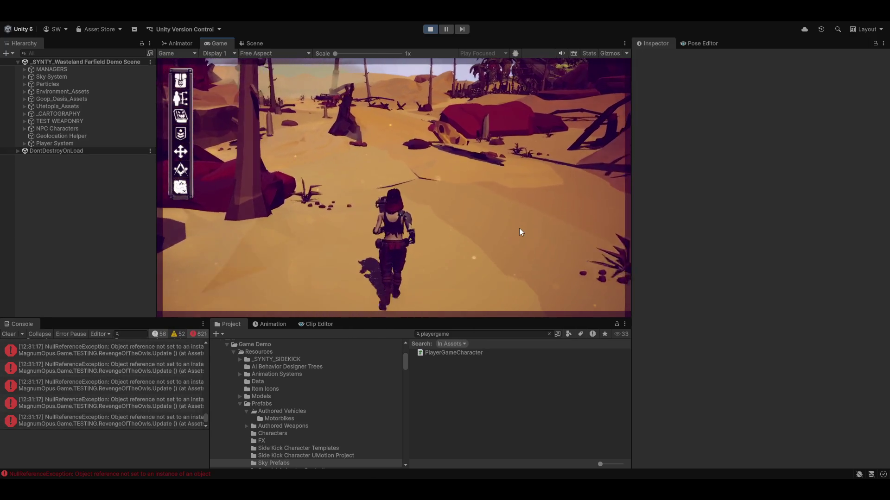
key("w")
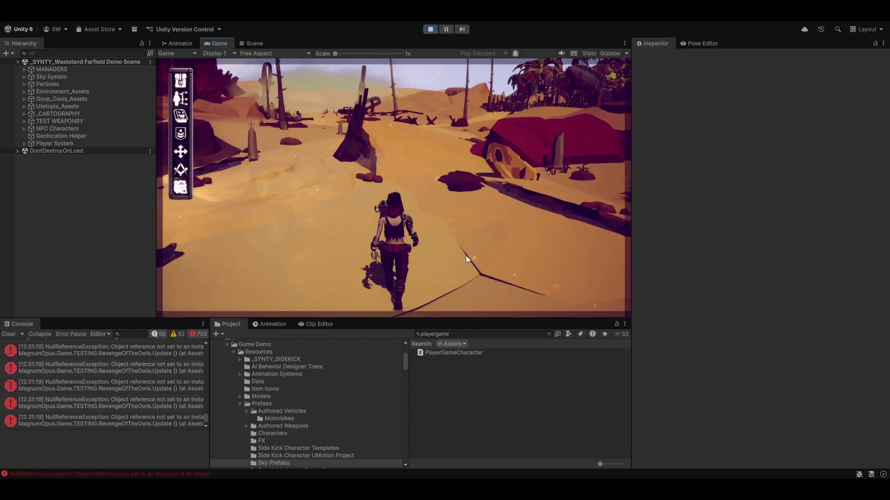
key("w")
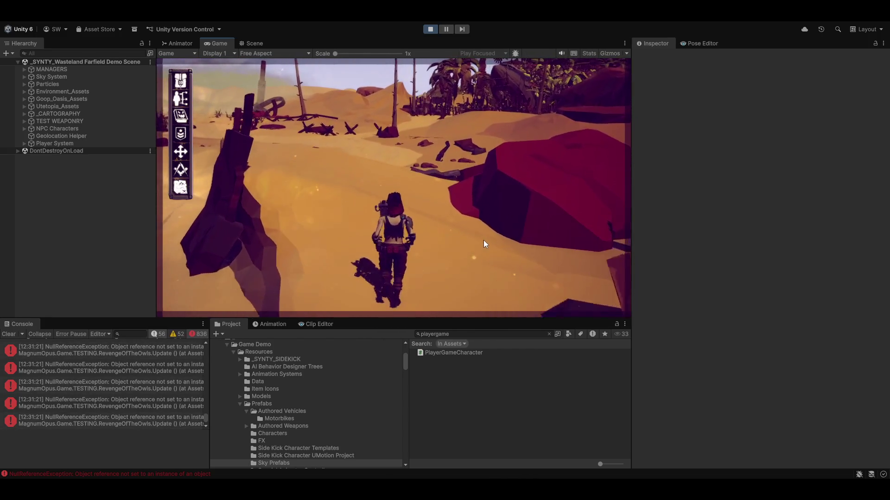
key("w")
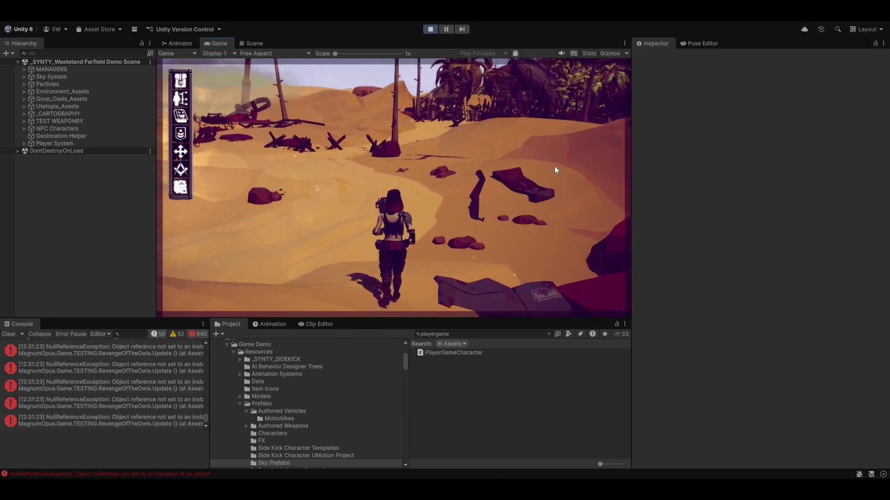
key("w")
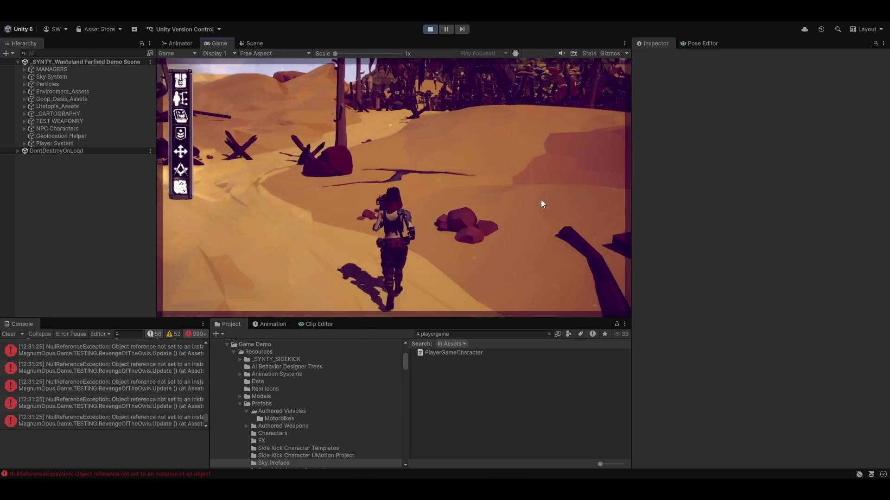
key("w")
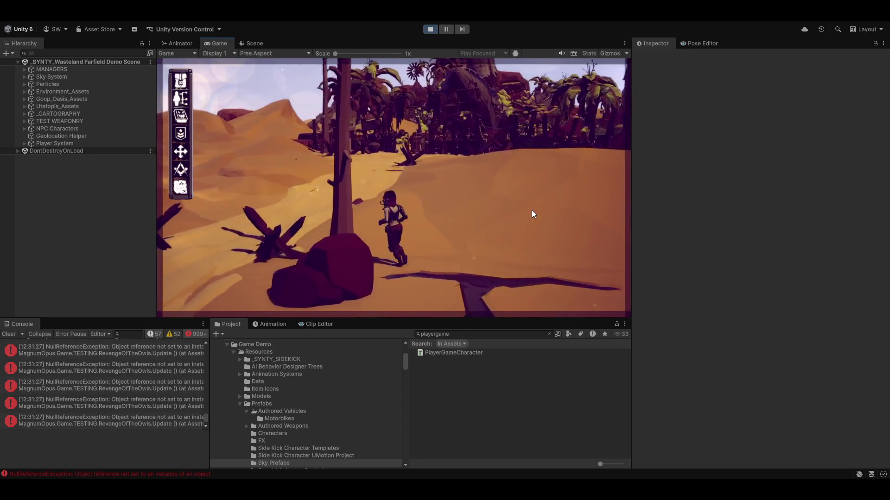
key("w")
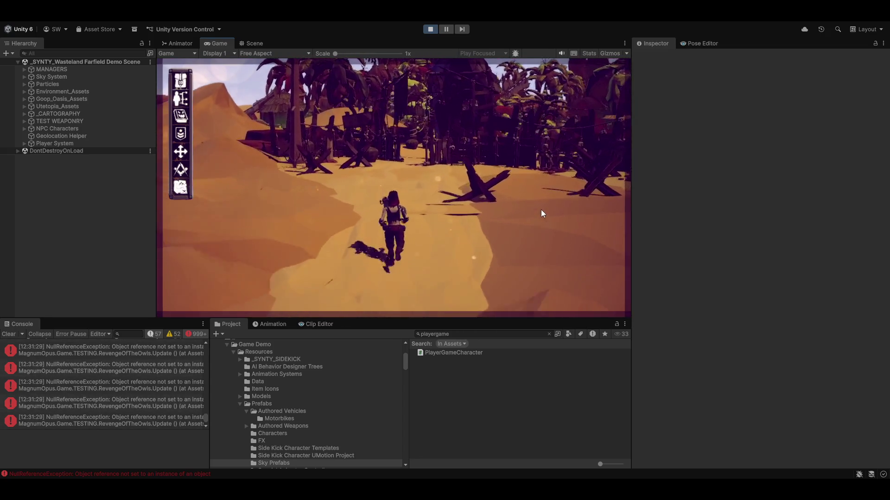
- Run past the fenced village and wooden structure toward the oasis
key("w")
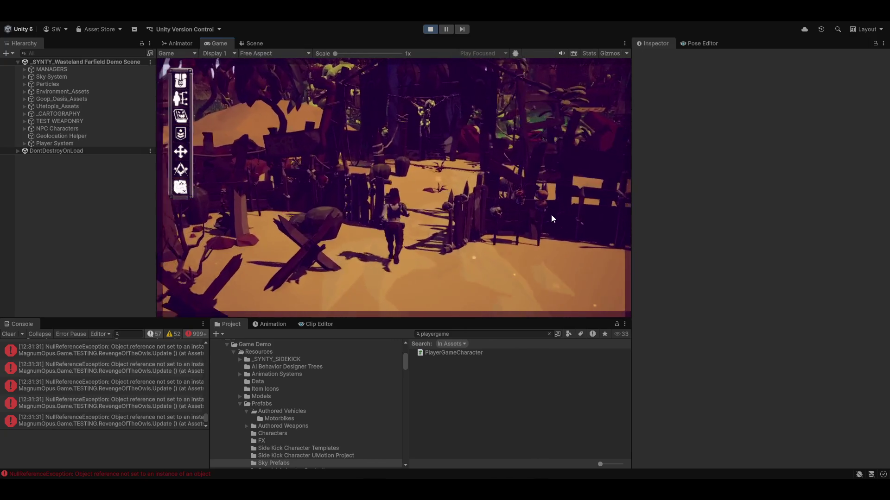
key("w")
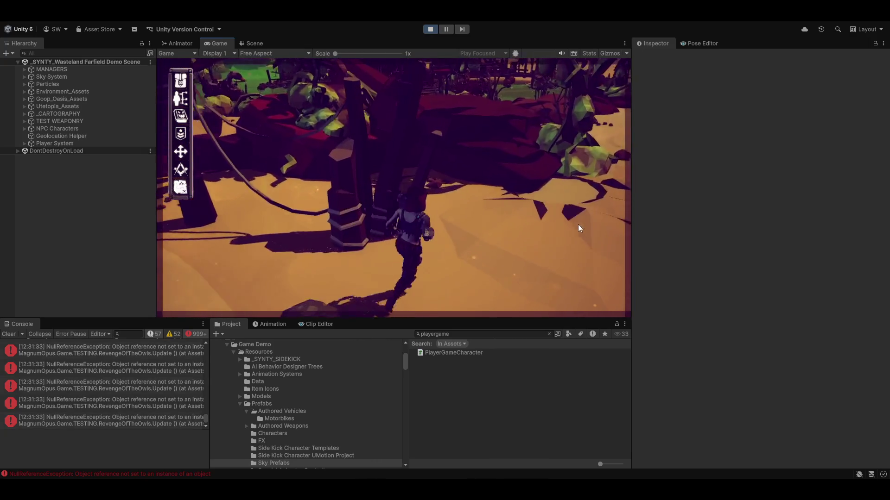
key("w")
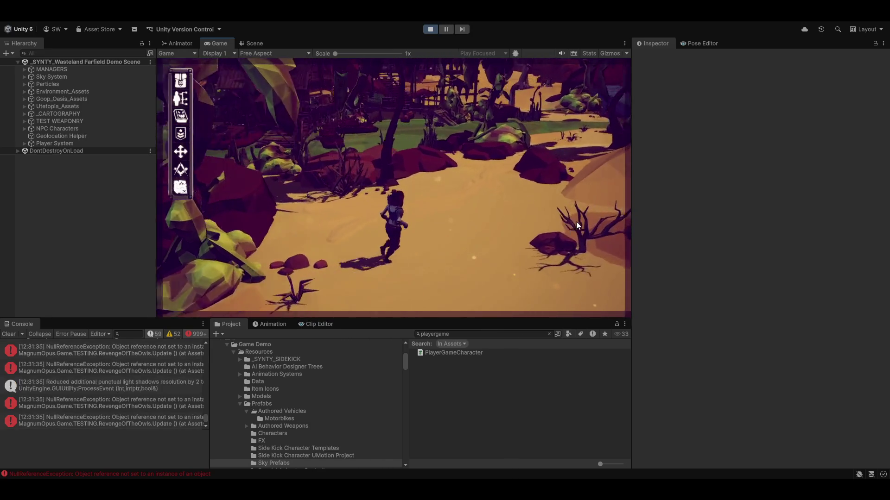
key("w")
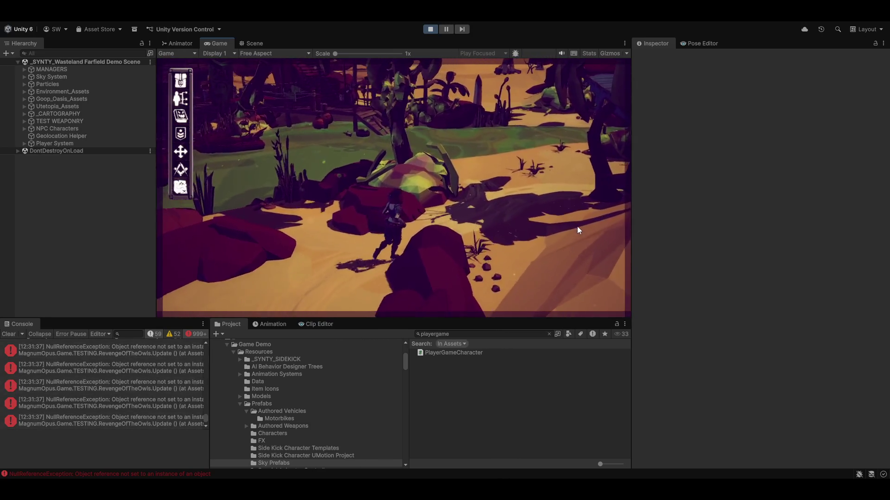
key("w")
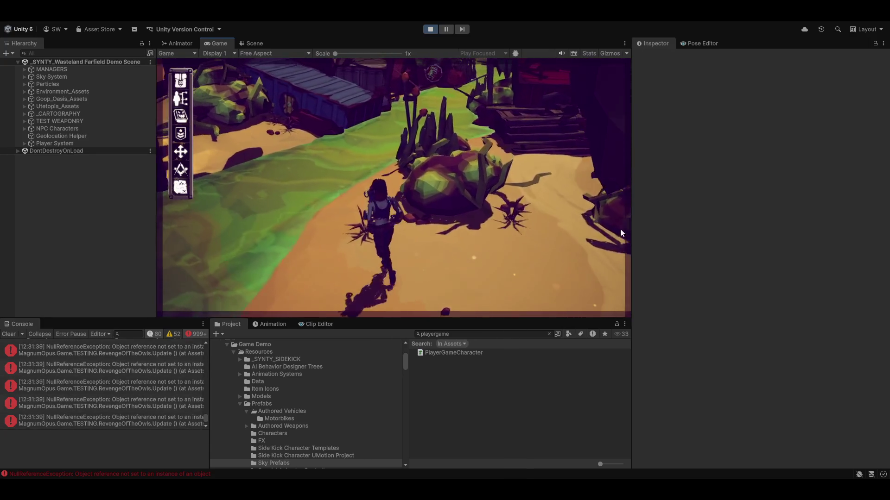
key("w")
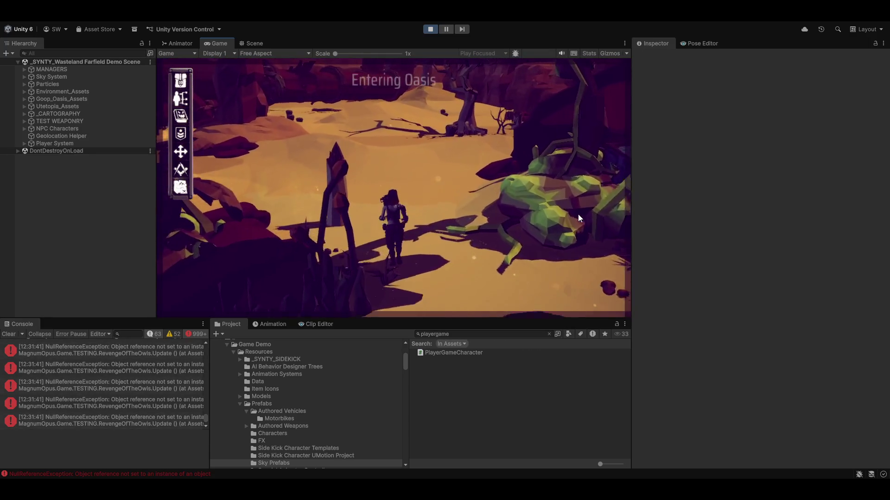
- Run through the oasis into the Start Zone and along the fenced path past the wooden structures
key("w")
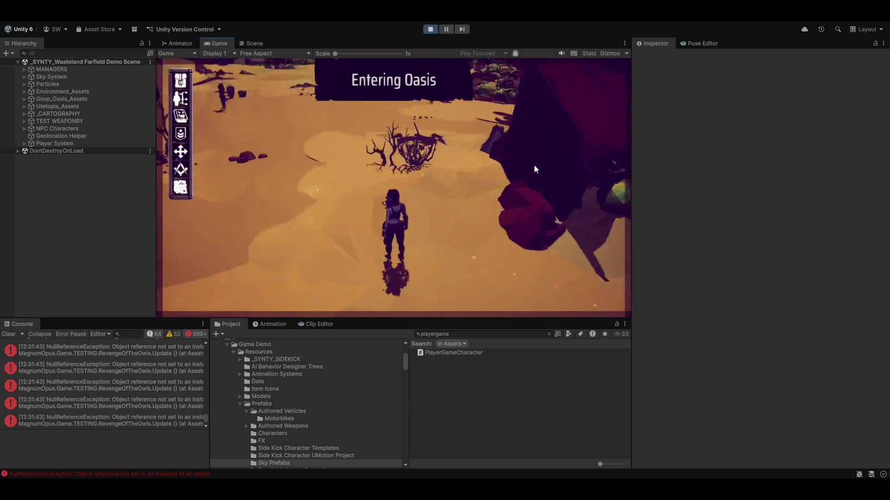
key("w")
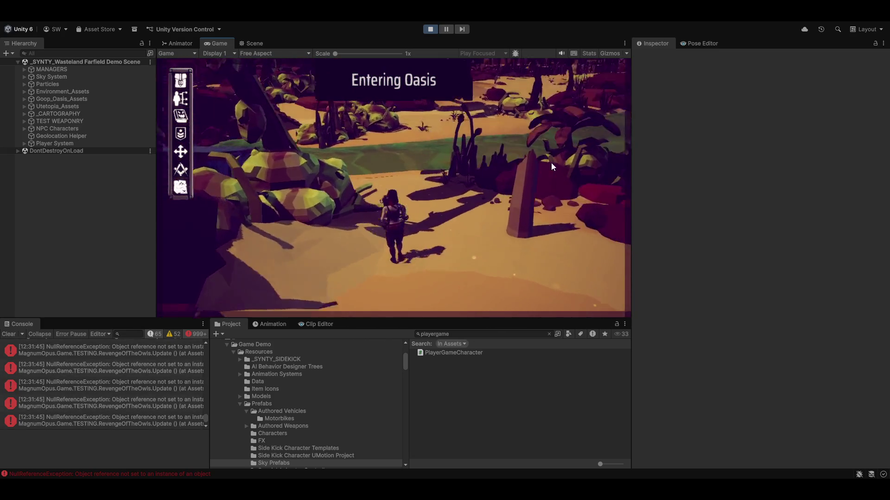
key("w")
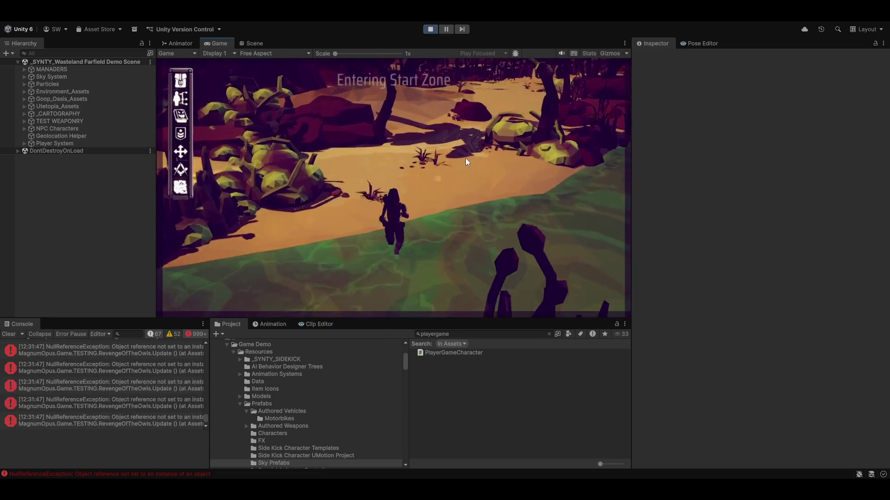
key("w")
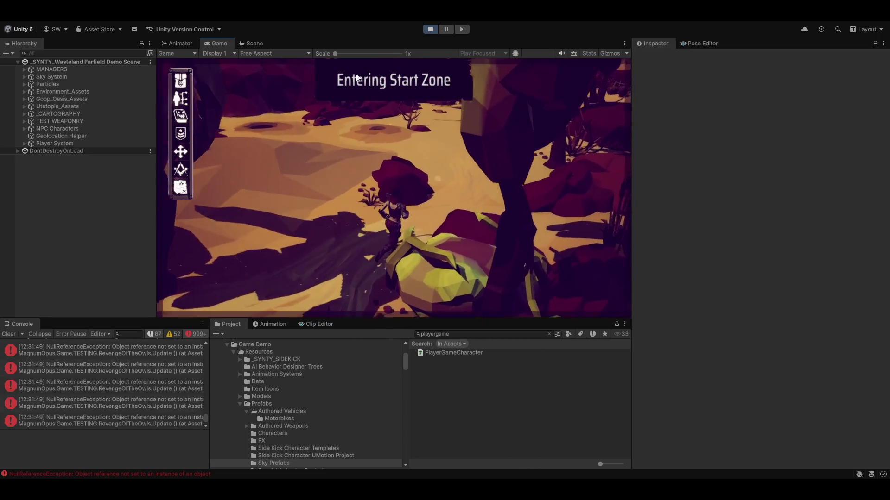
key("w")
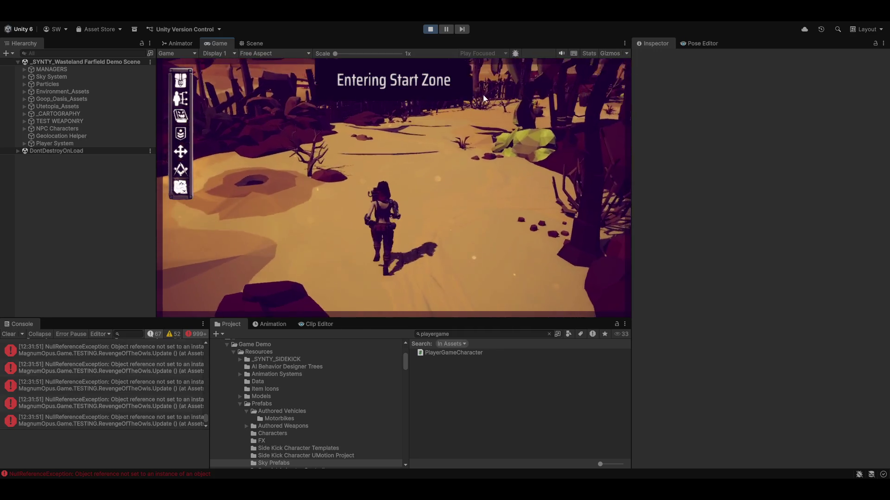
key("w")
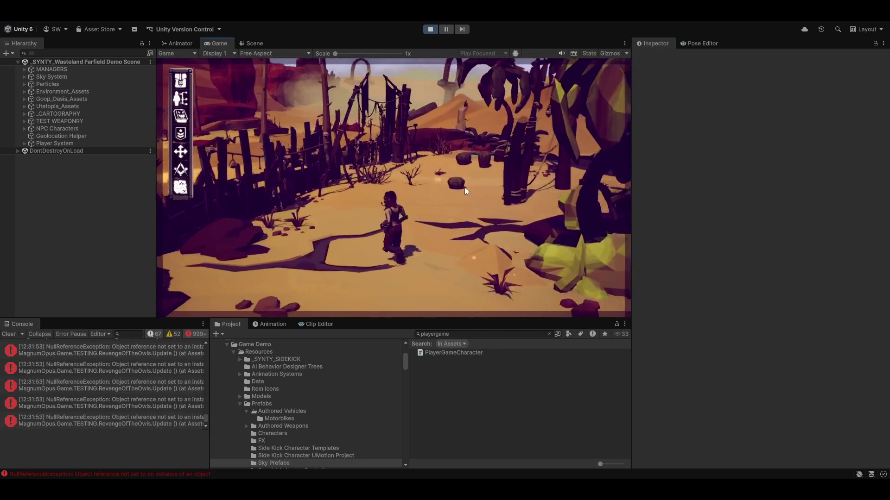
key("w")
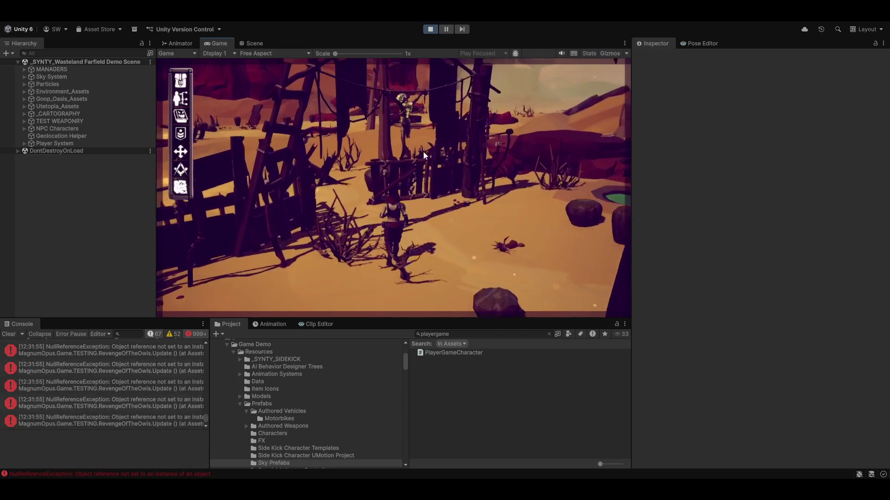
key("w")
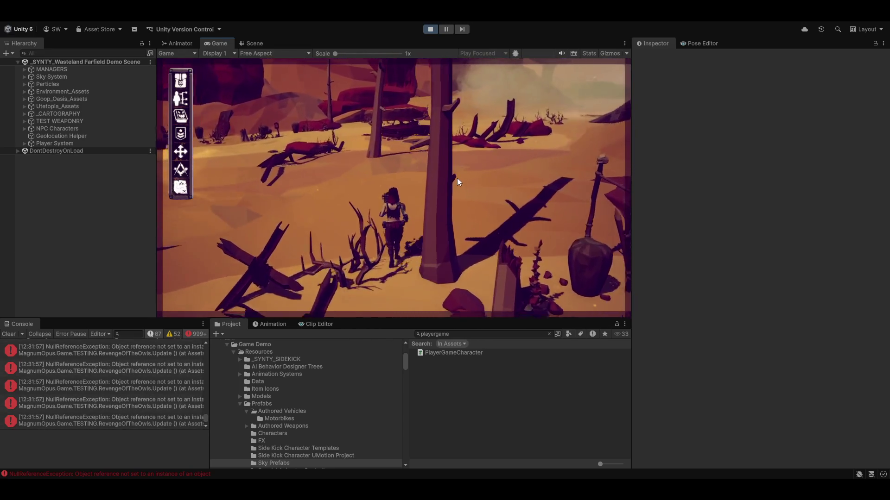
- Run past the wrecked car far out into the Great Desert, then expand the NPC Characters group
key("w")
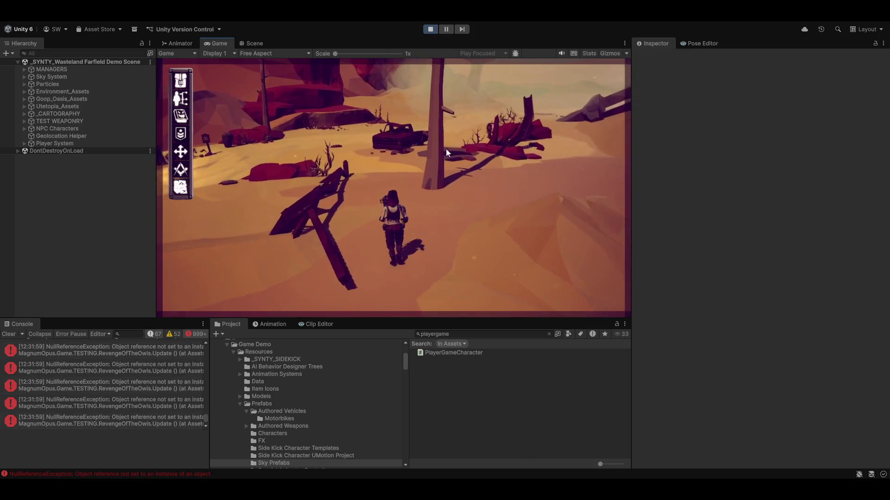
key("w")
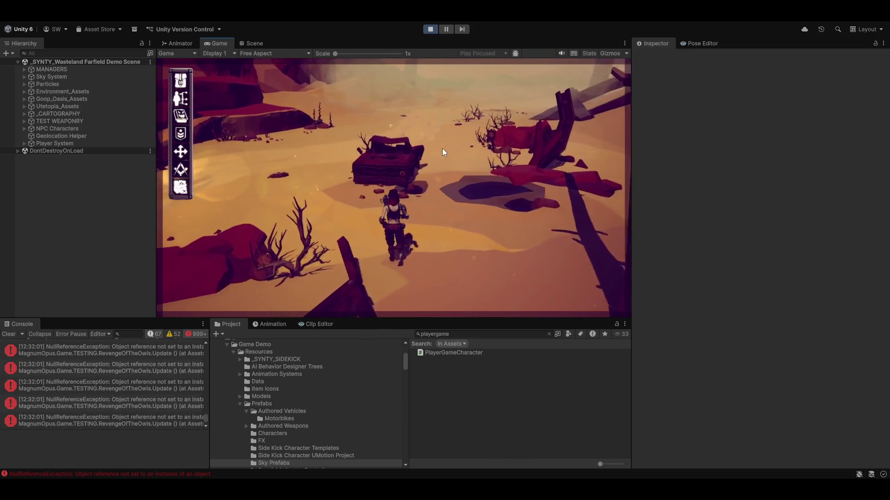
key("w")
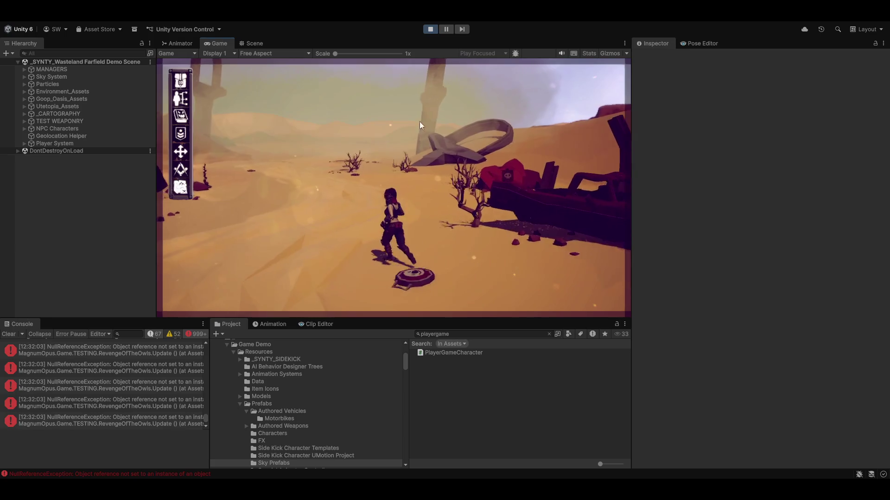
key("w")
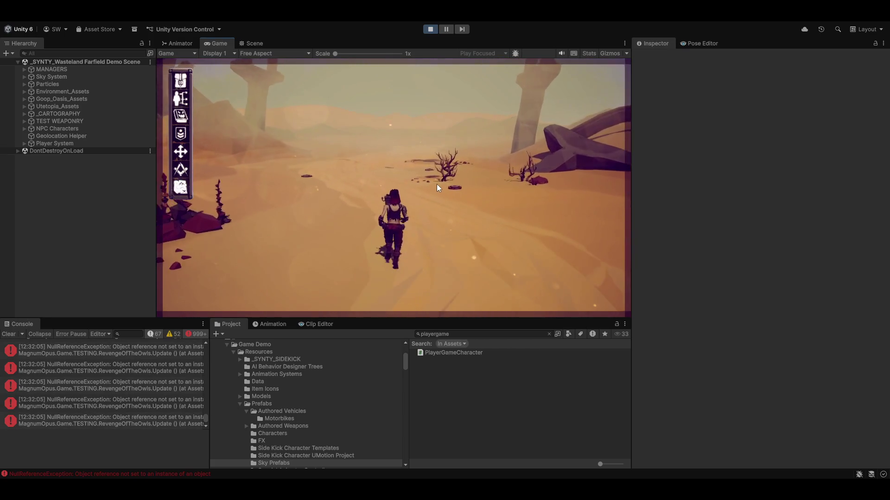
key("w")
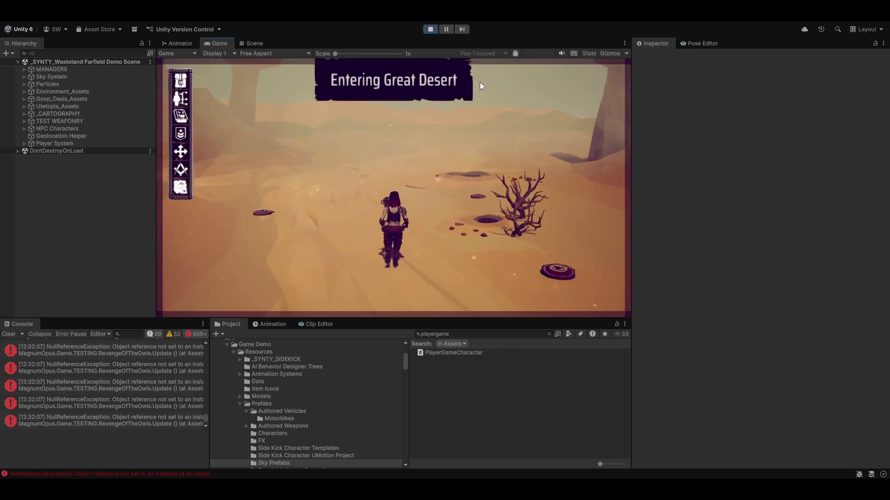
key("w")
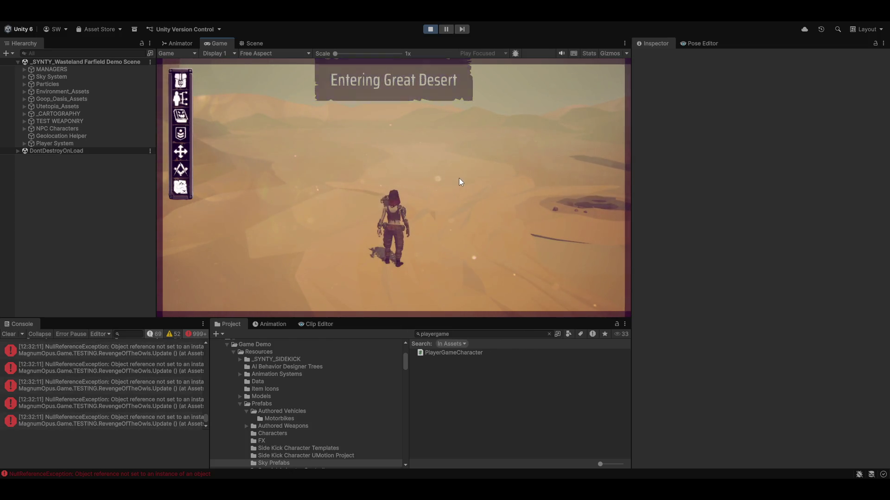
key("w")
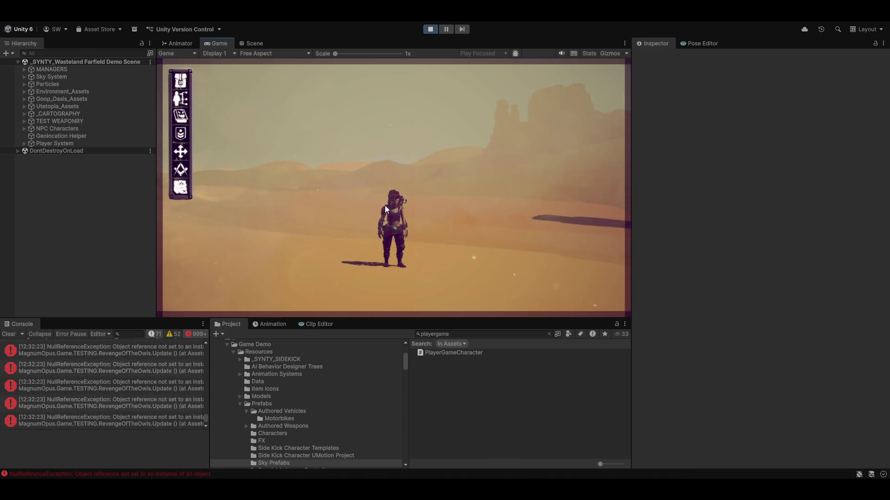
key("w")
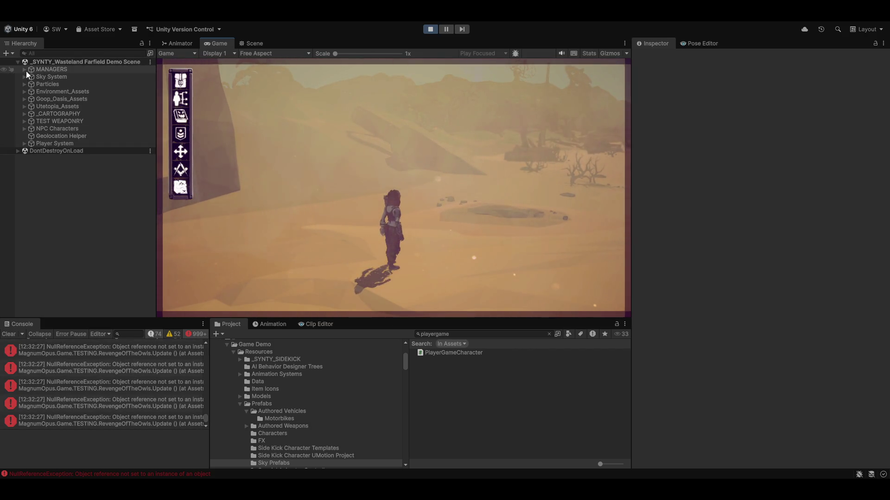
left_click(25, 129)
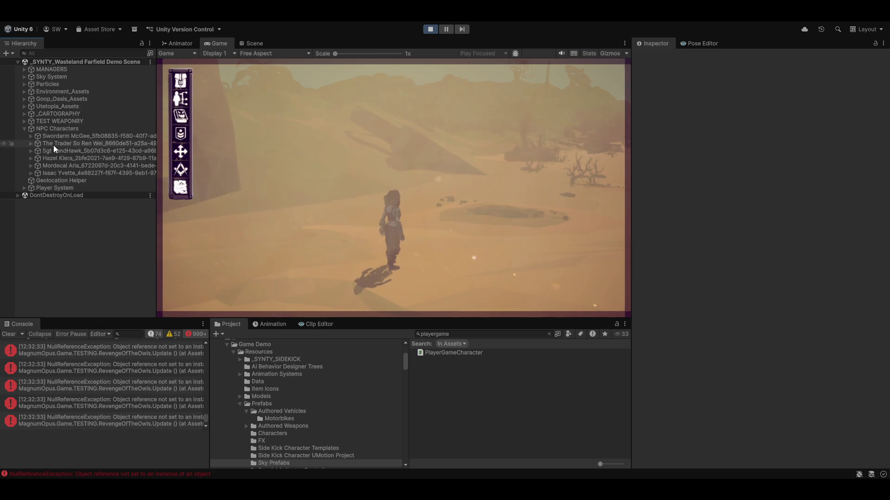
- Inspect Swordarm McGee's NPC data, clear the console, and toggle into overhead command mode
left_click(35, 135)
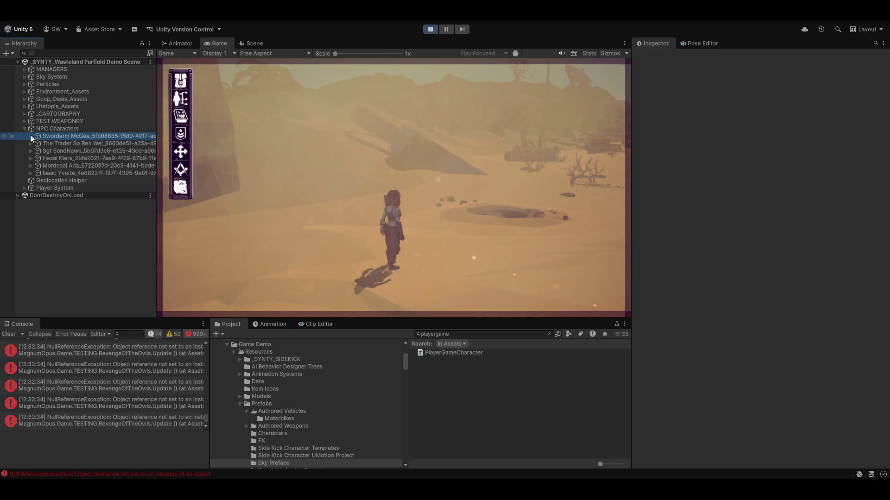
scroll(771, 321, "down", 3)
scroll(722, 329, "down", 5)
scroll(682, 353, "down", 5)
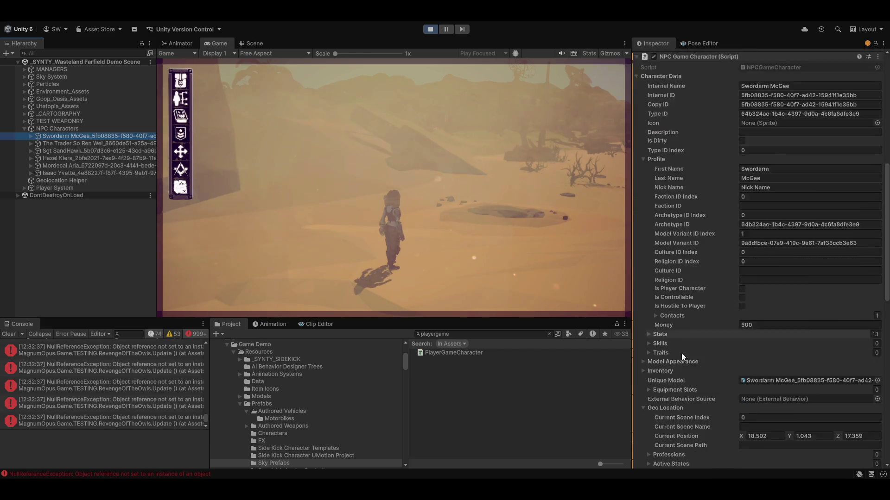
scroll(681, 353, "down", 5)
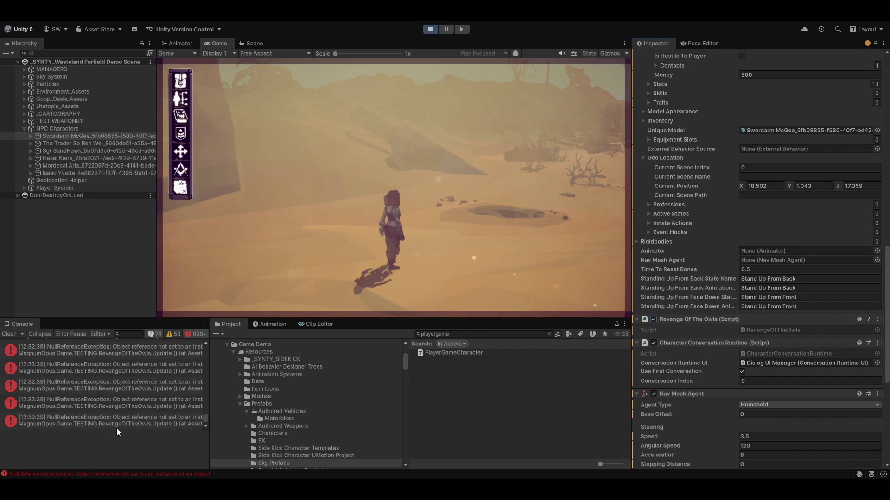
left_click(9, 335)
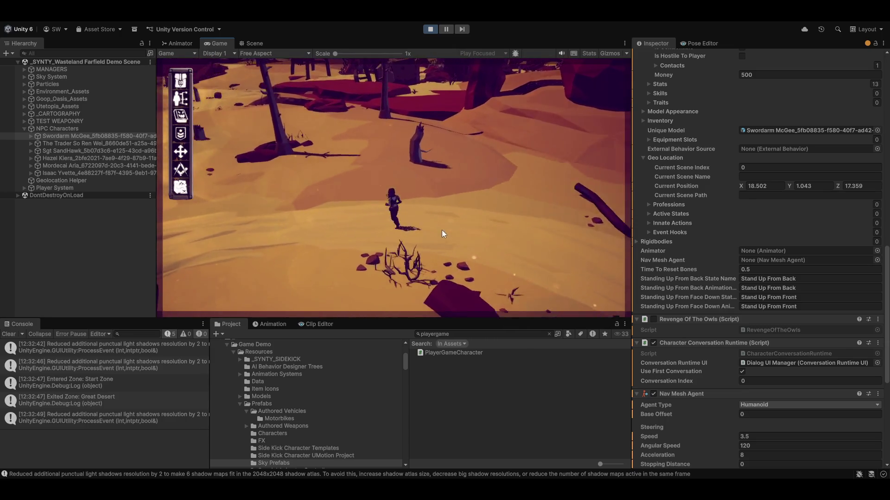
key("Tab")
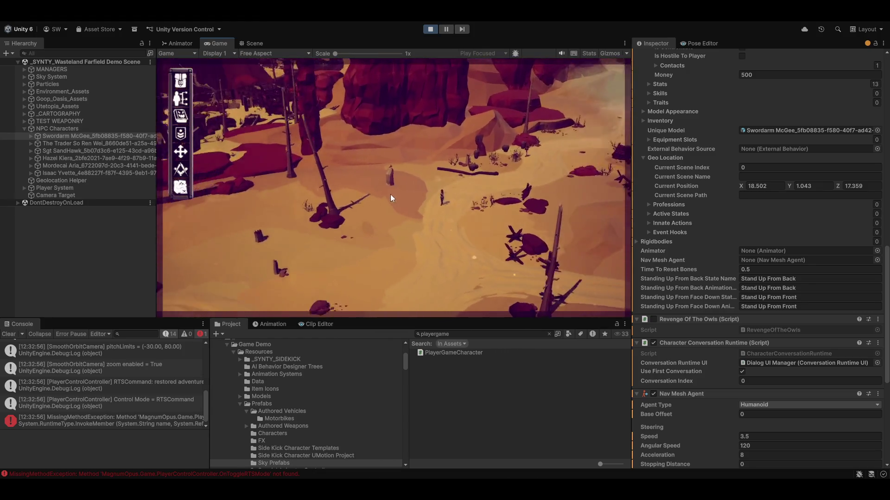
- Order the character to move to a chosen ground spot via the Ground radial menu
right_click(443, 231)
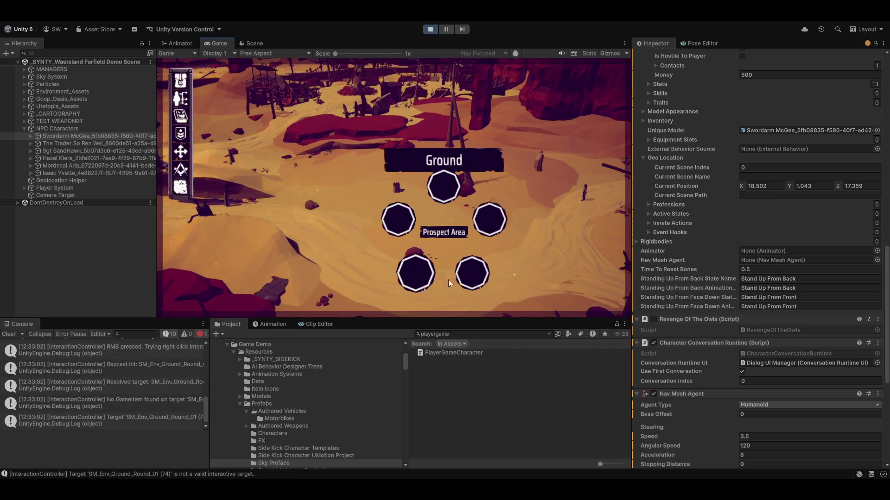
left_click(438, 230)
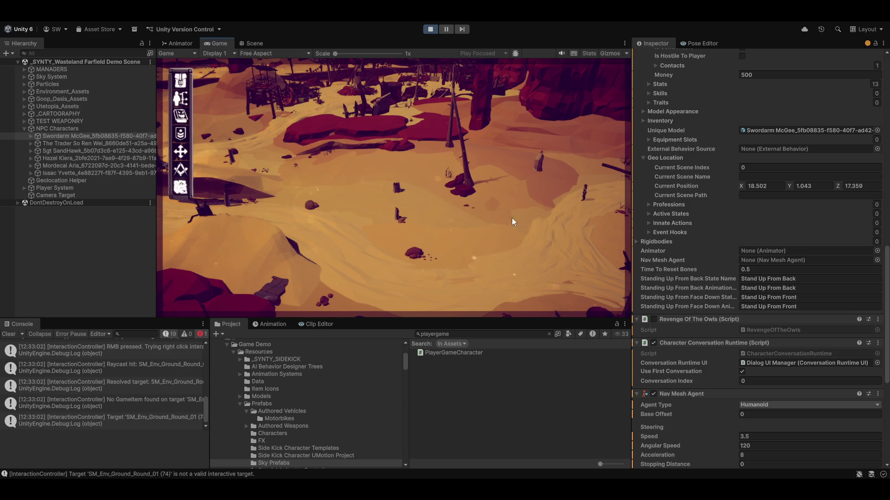
right_click(358, 193)
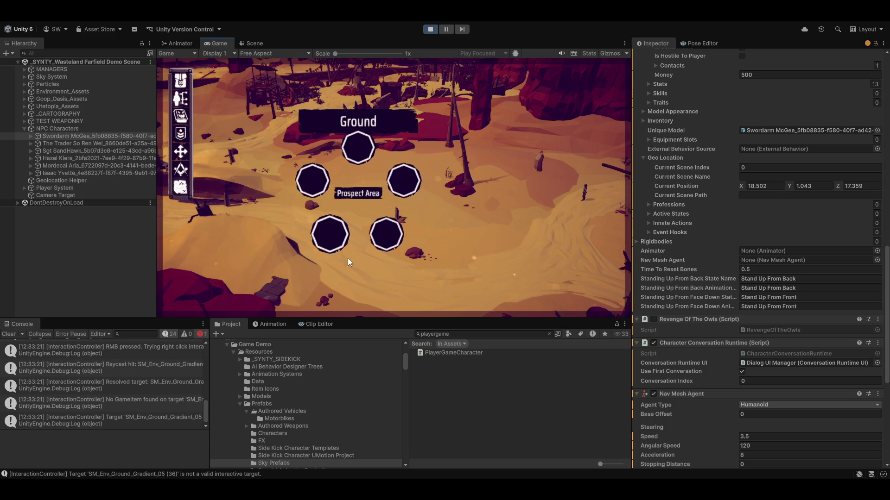
left_click(359, 147)
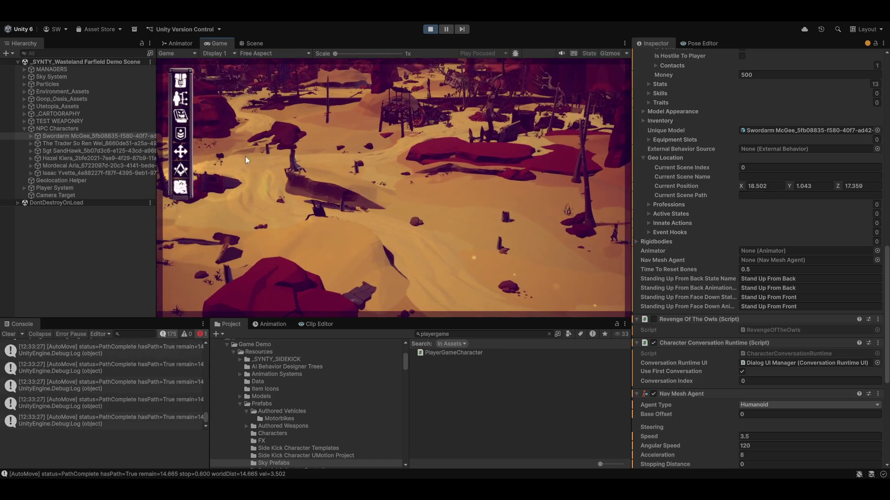
- Man the turret via its radial use option, then dismount back to character control
right_click(218, 159)
left_click(171, 159)
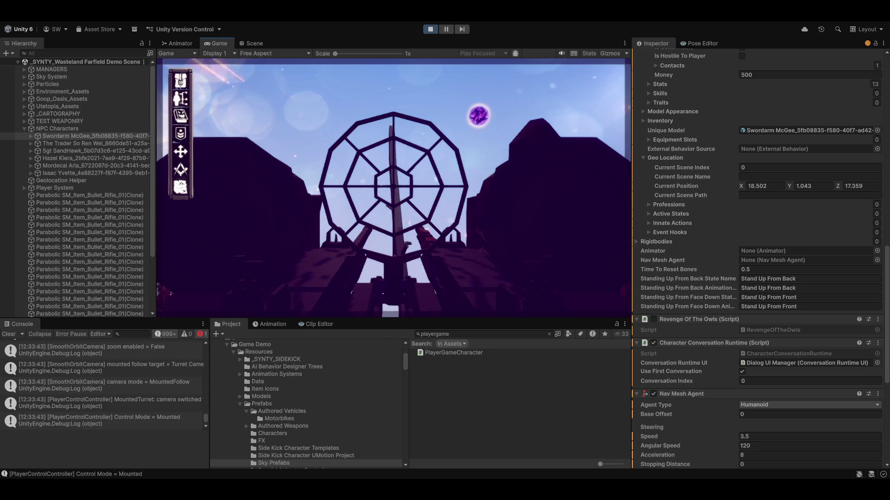
key("e")
- Run the character away from the turret past the wooden tower, then toggle overhead command mode
key("w")
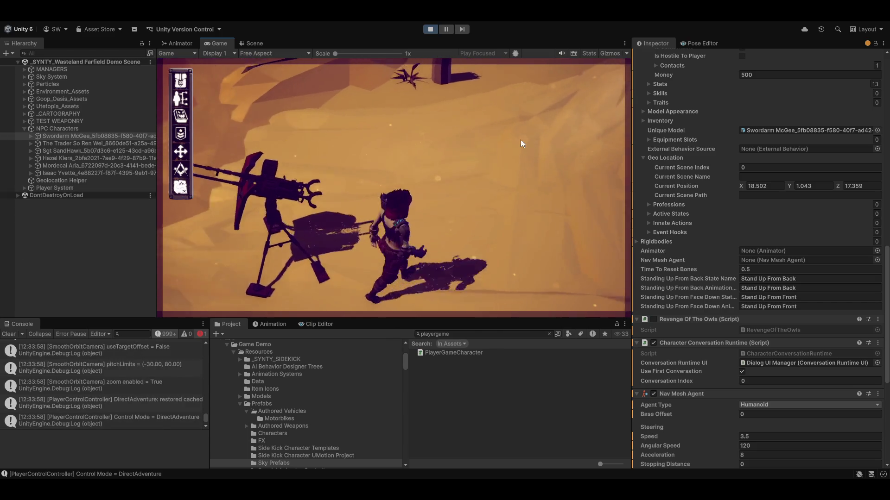
key("w")
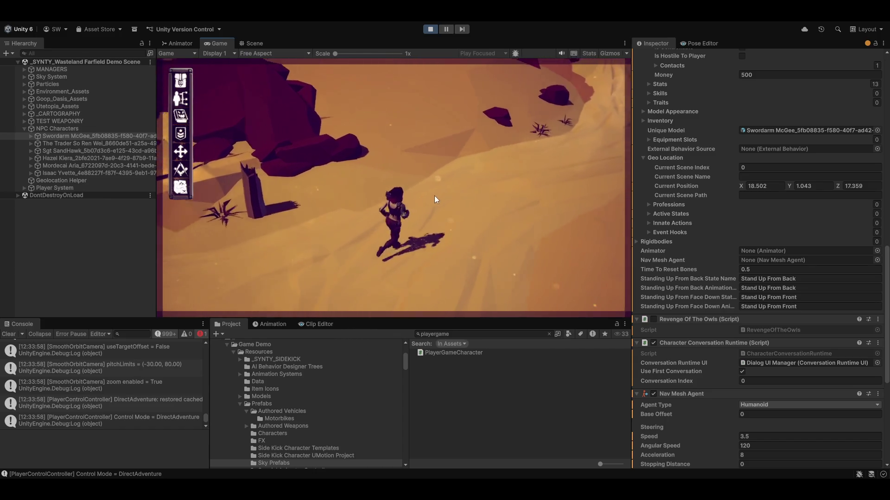
key("w")
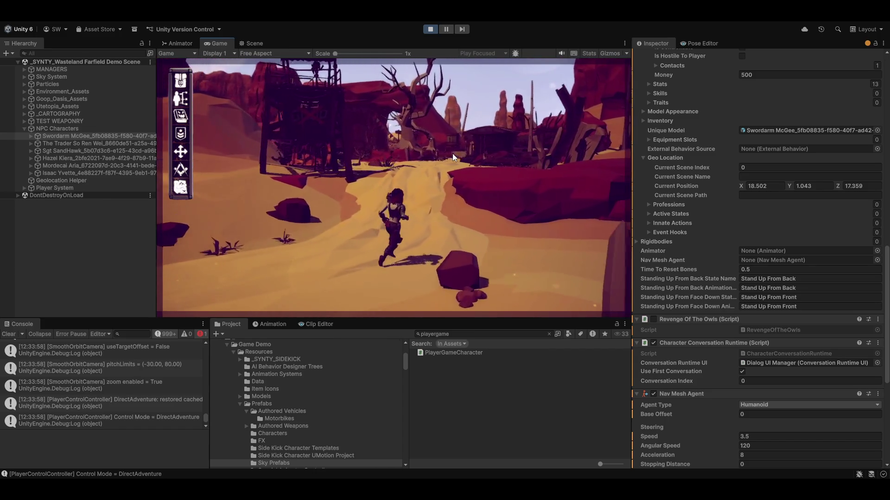
key("w")
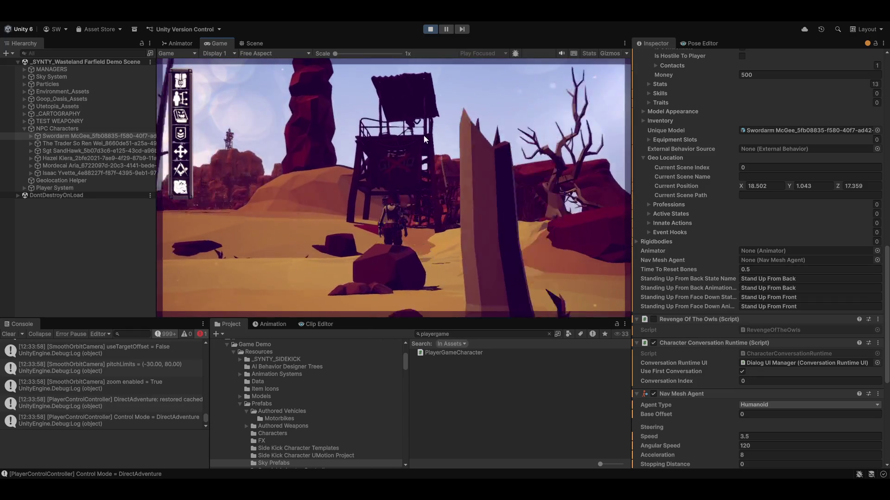
key("w")
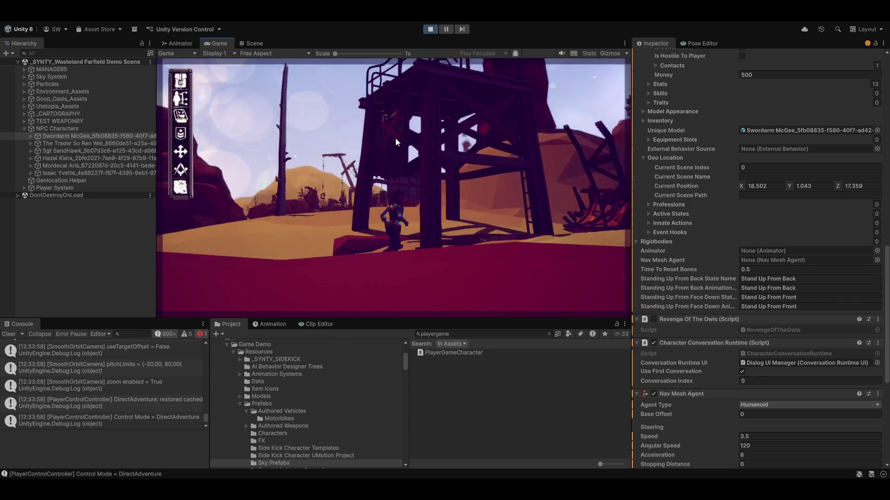
key("w")
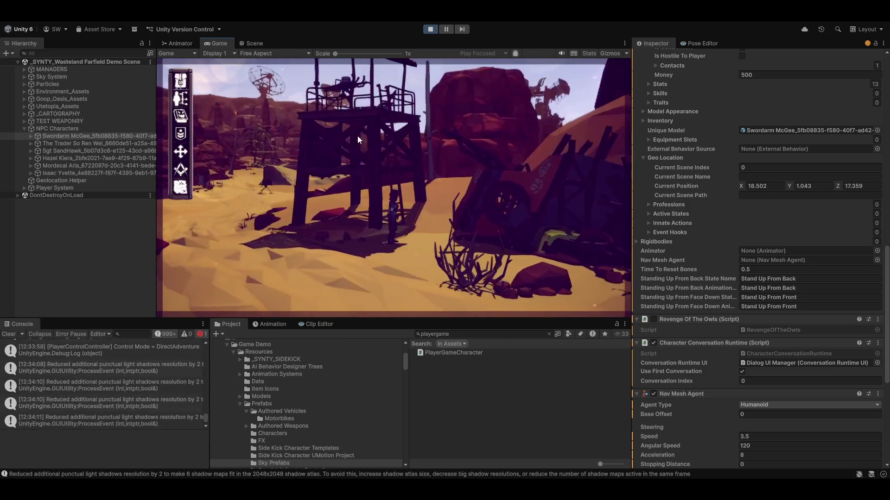
key("Tab")
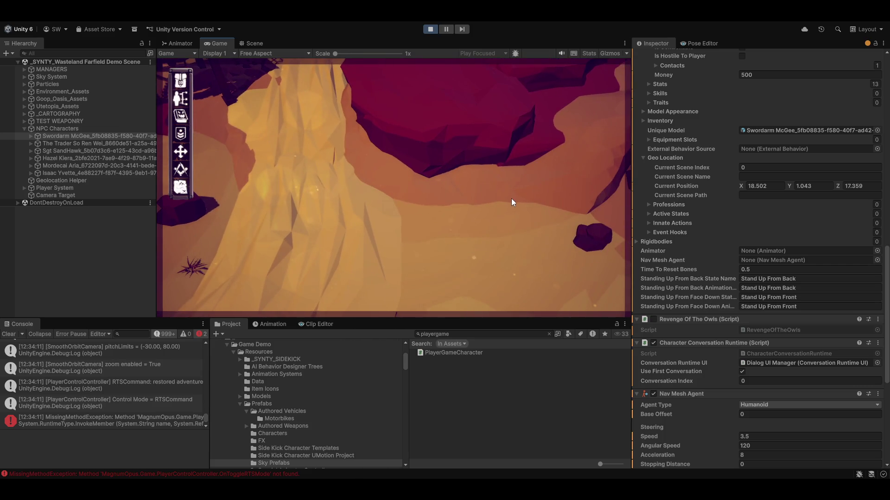
- Interact with the NPC and answer the dialogue with "Who, me?"
right_click(510, 196)
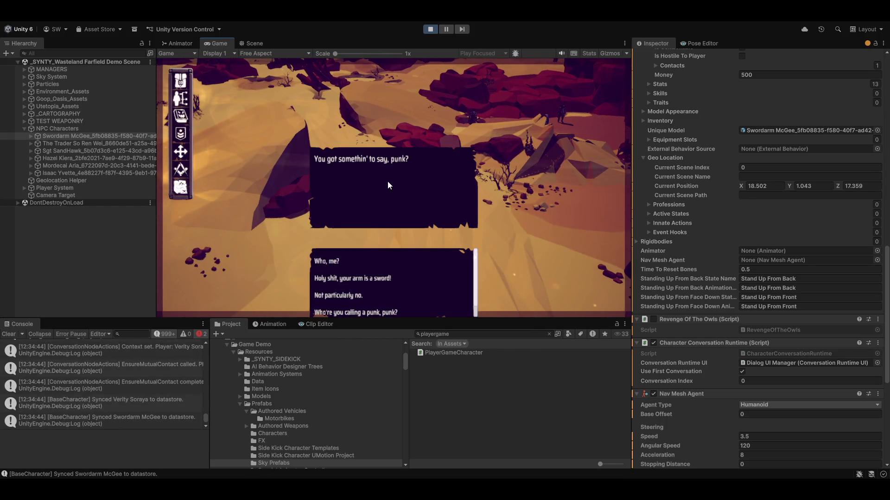
left_click(327, 263)
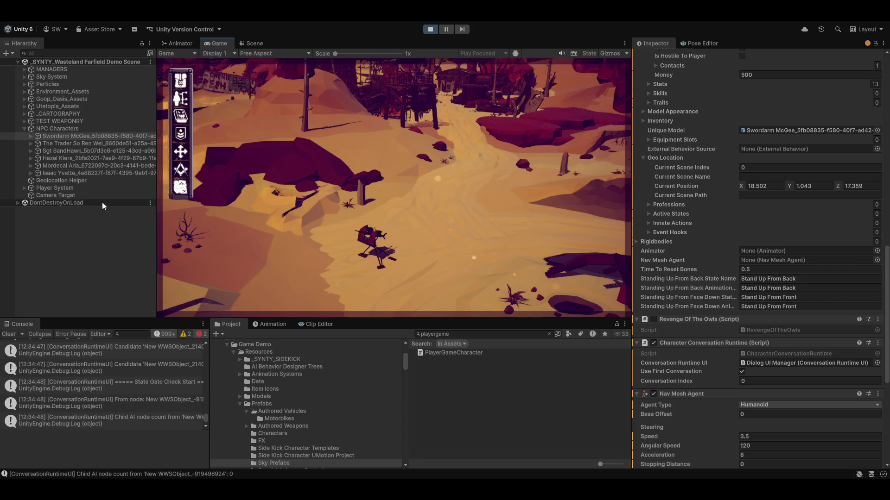
- Inspect Verity Soraya under Player System, showing the active GameState/Killed_UCs state
left_click(52, 187)
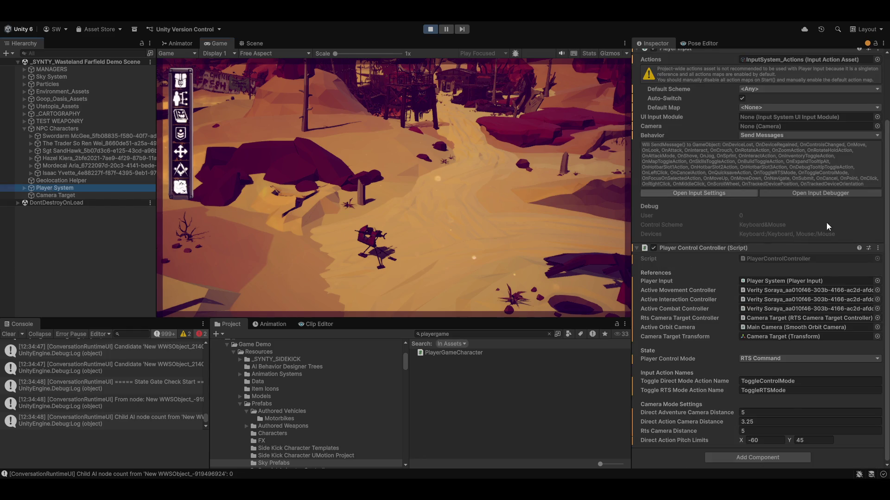
left_click(26, 188)
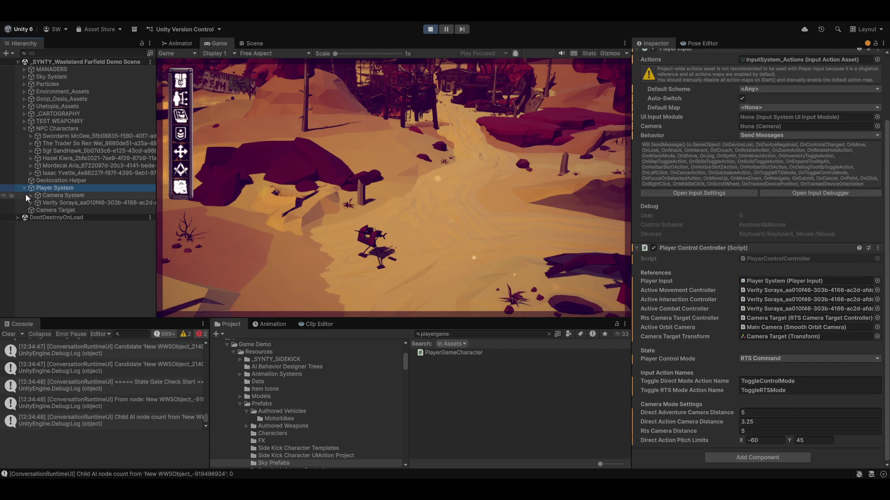
left_click(46, 202)
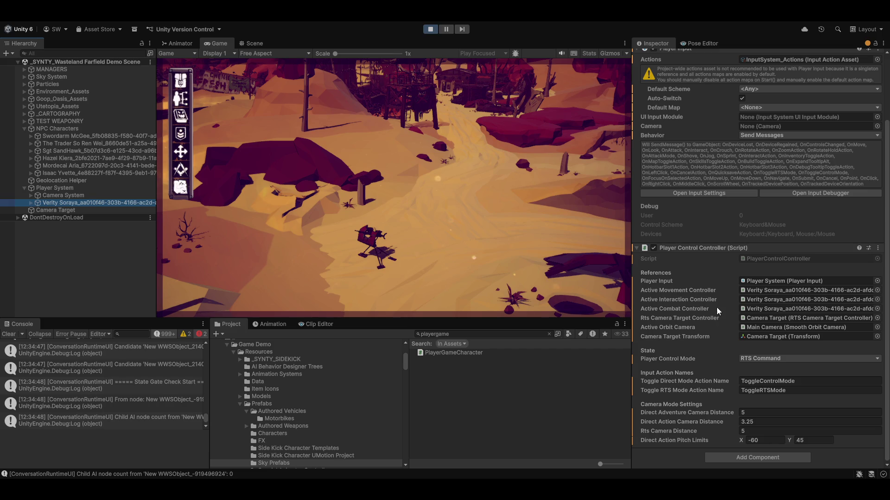
scroll(715, 303, "down", 5)
scroll(714, 303, "down", 5)
scroll(714, 303, "down", 5)
scroll(713, 303, "down", 5)
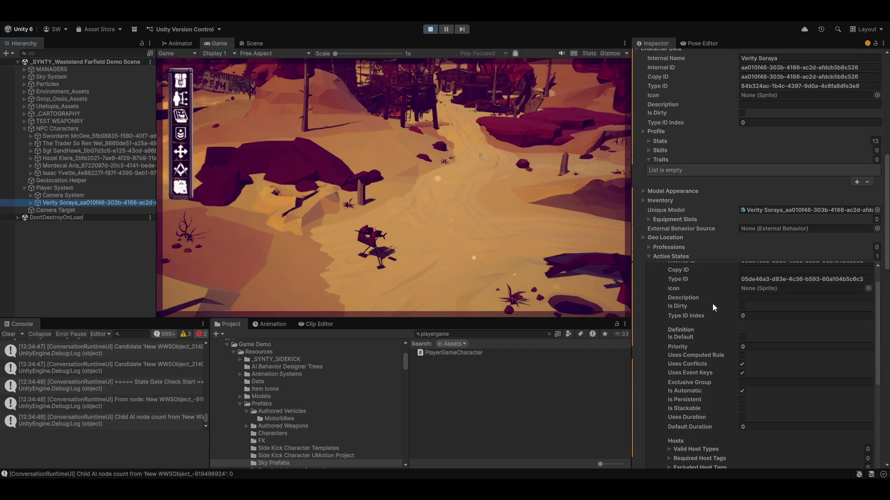
scroll(711, 302, "up", 3)
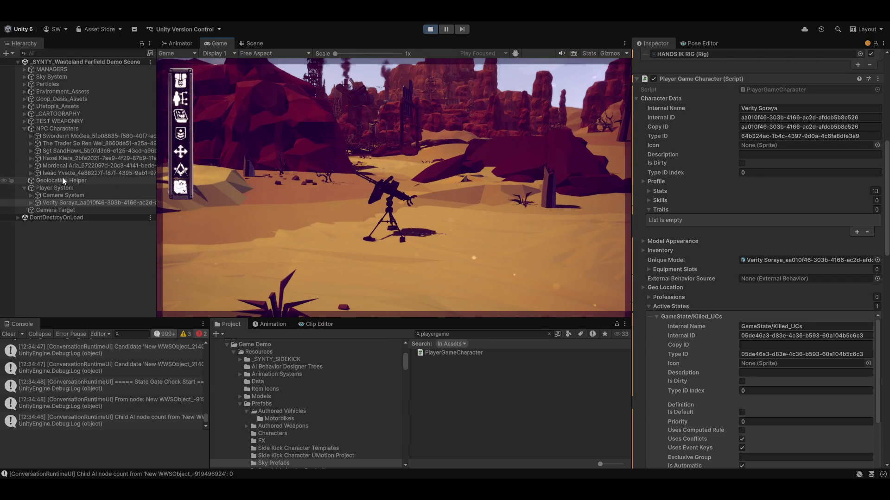
- Enable Clamp Yaw (-160 to 160) on the Turret's helper and collapse its Item Data foldout
left_click(25, 121)
left_click(67, 129)
scroll(730, 274, "down", 3)
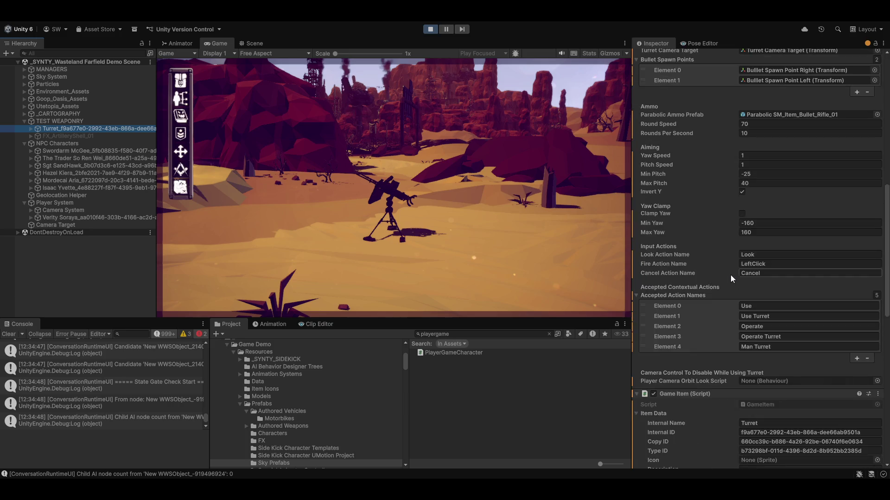
scroll(718, 281, "down", 3)
scroll(725, 274, "down", 2)
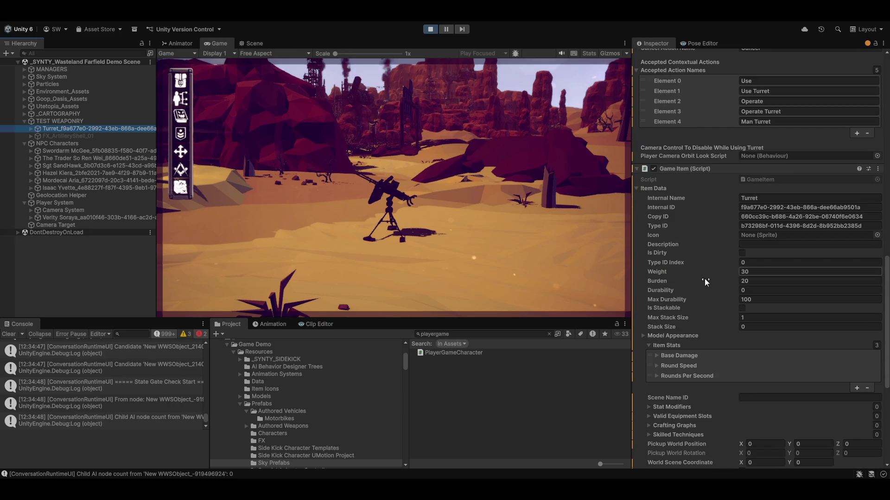
scroll(704, 278, "down", 2)
scroll(696, 290, "down", 3)
scroll(704, 278, "down", 1)
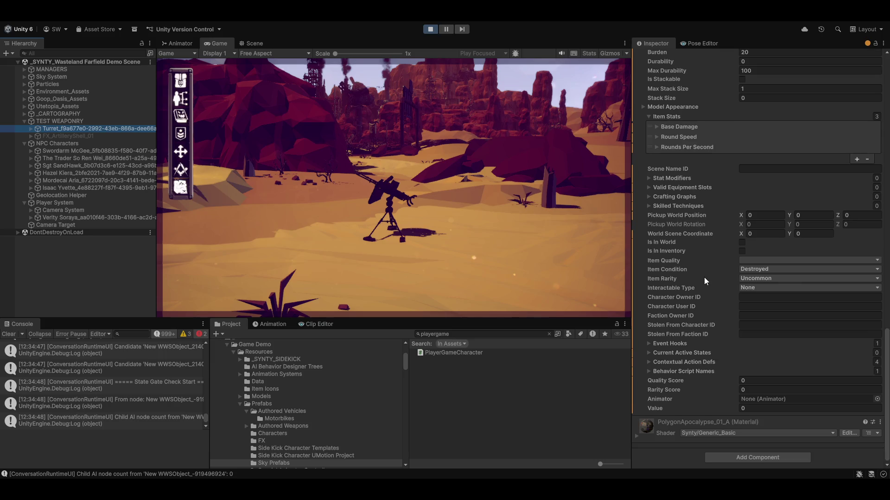
scroll(674, 396, "up", 3)
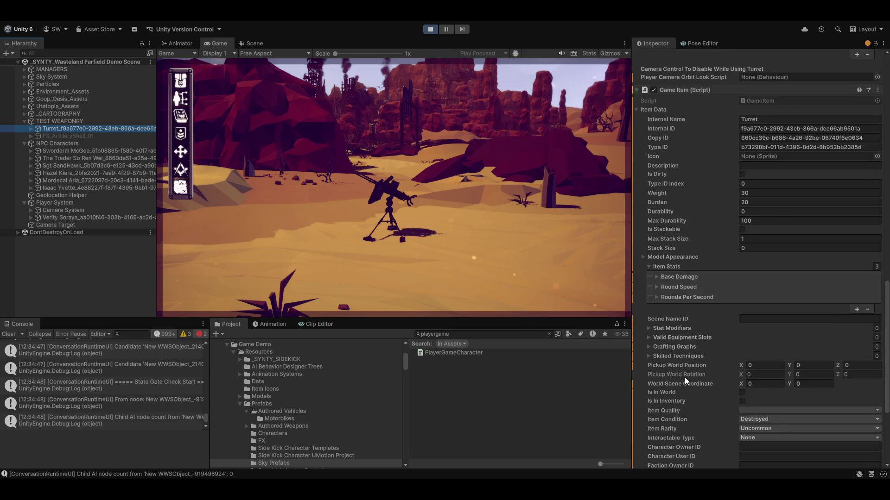
scroll(685, 377, "up", 4)
scroll(683, 284, "up", 2)
scroll(686, 284, "up", 2)
scroll(691, 268, "up", 2)
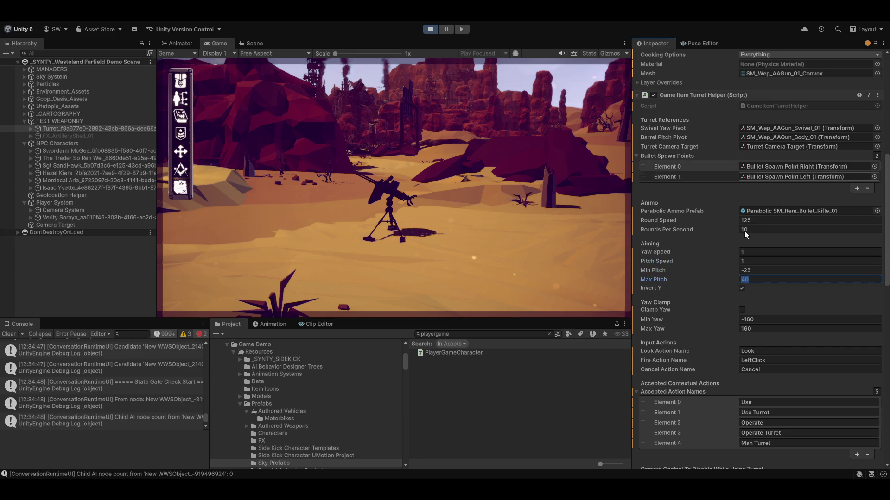
type("40")
left_click(741, 311)
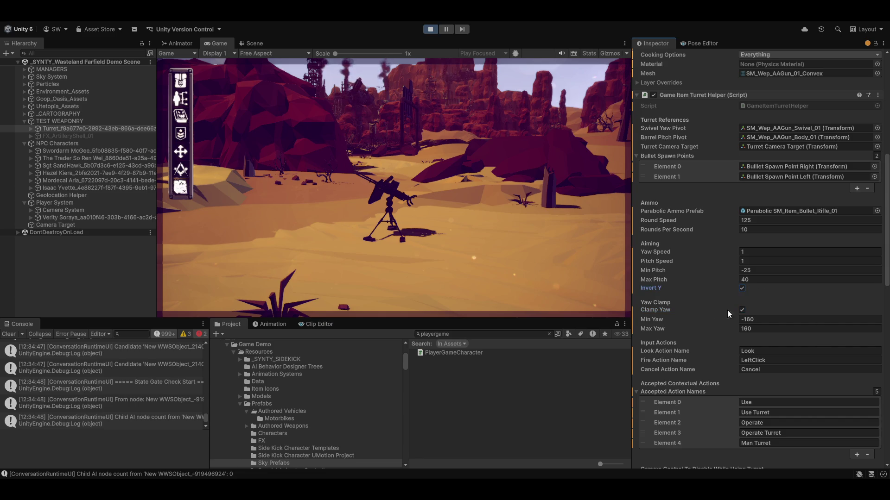
scroll(727, 310, "down", 3)
scroll(710, 322, "down", 3)
scroll(713, 316, "down", 2)
scroll(713, 317, "down", 2)
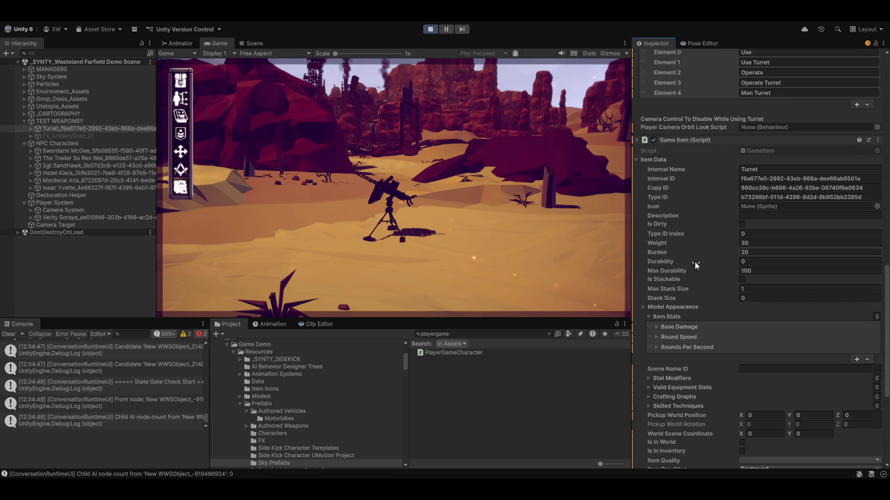
left_click(640, 160)
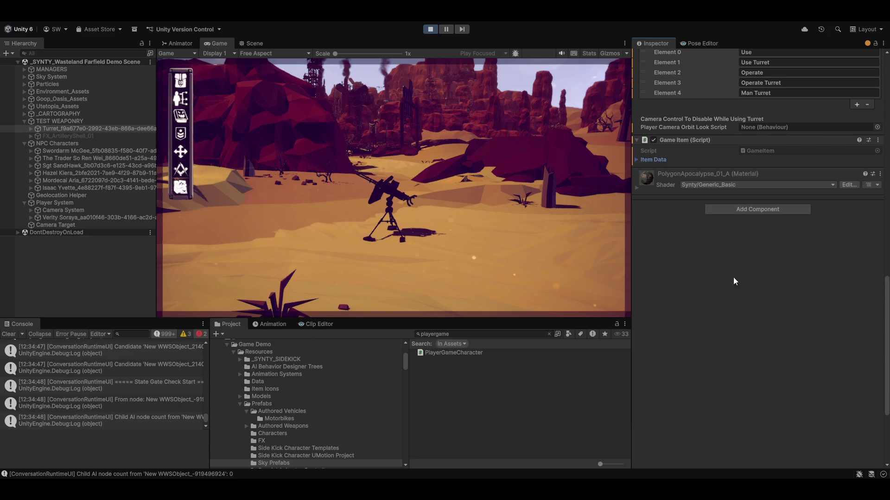
scroll(753, 278, "up", 5)
scroll(717, 260, "up", 5)
scroll(718, 287, "up", 5)
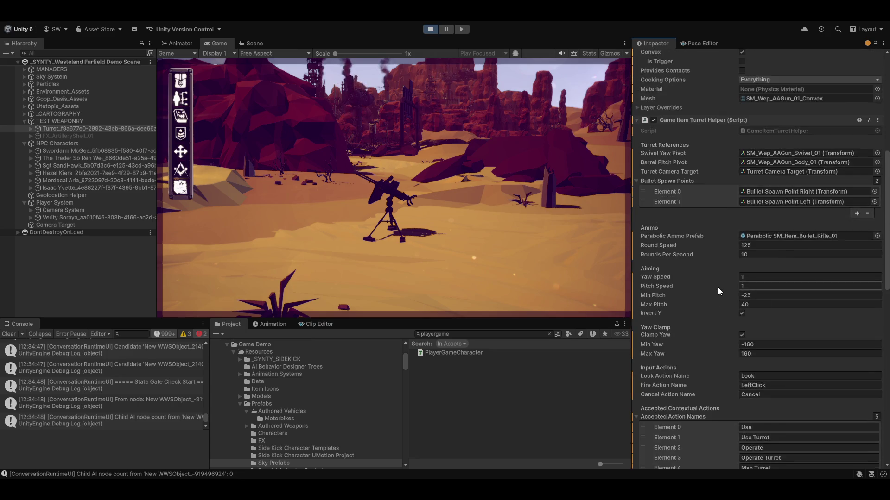
scroll(719, 285, "up", 3)
scroll(719, 284, "up", 2)
scroll(725, 301, "down", 1)
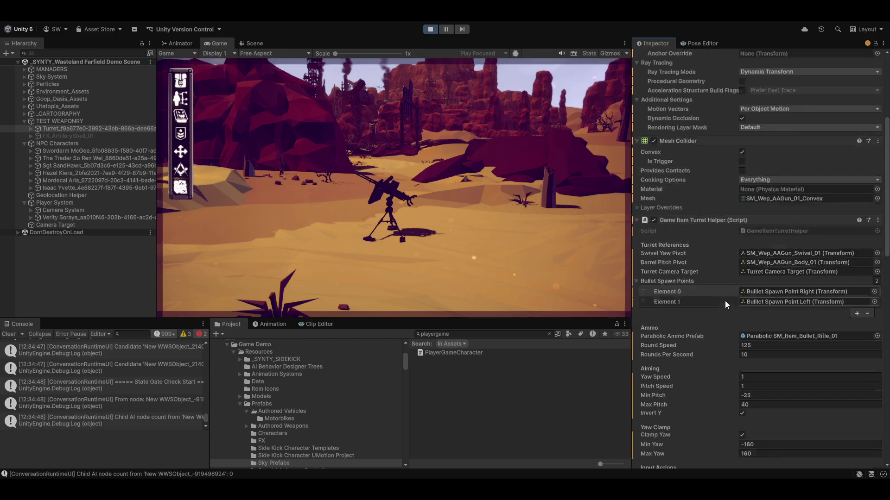
scroll(725, 302, "down", 2)
- In the rifle bullet prefab, set stay-alive speed 55, speed loss 25 and ricochet speed 25
left_click(772, 285)
double_click(773, 285)
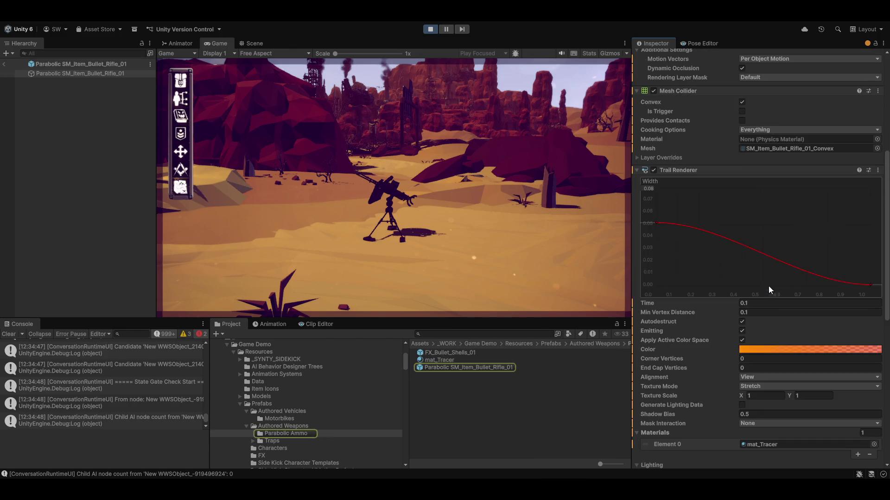
scroll(695, 348, "down", 5)
scroll(685, 368, "down", 5)
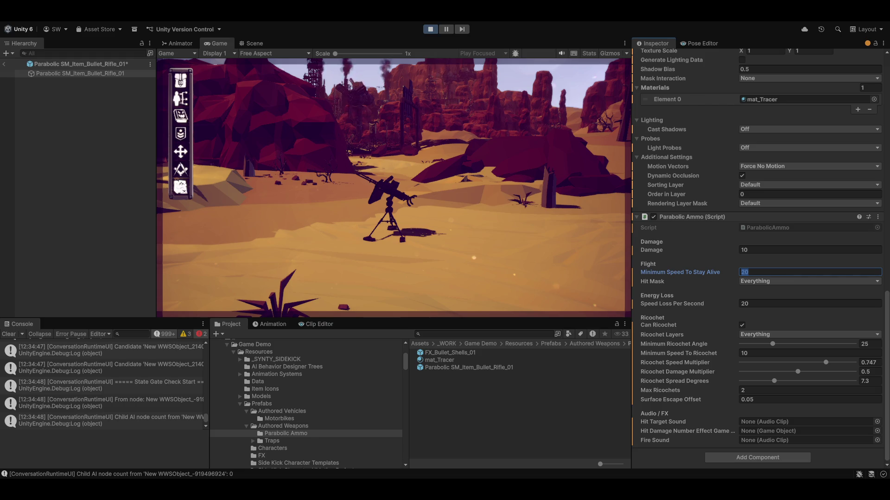
type("5")
key("Return")
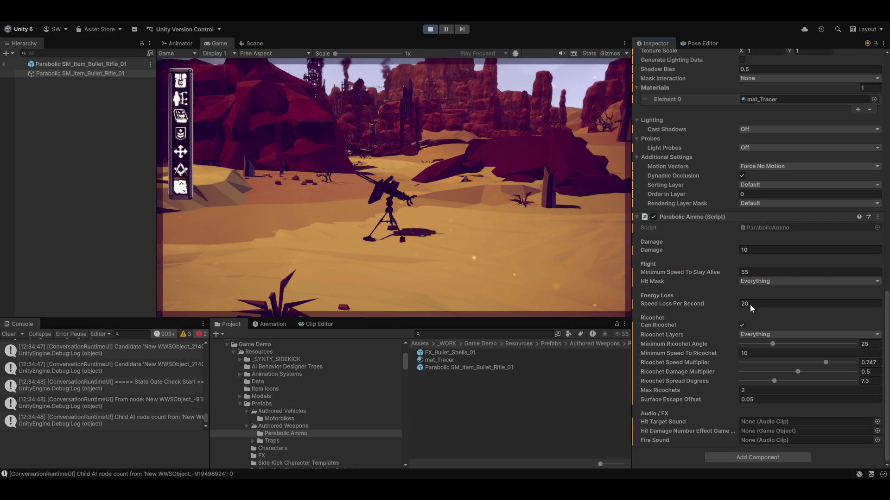
left_click(750, 304)
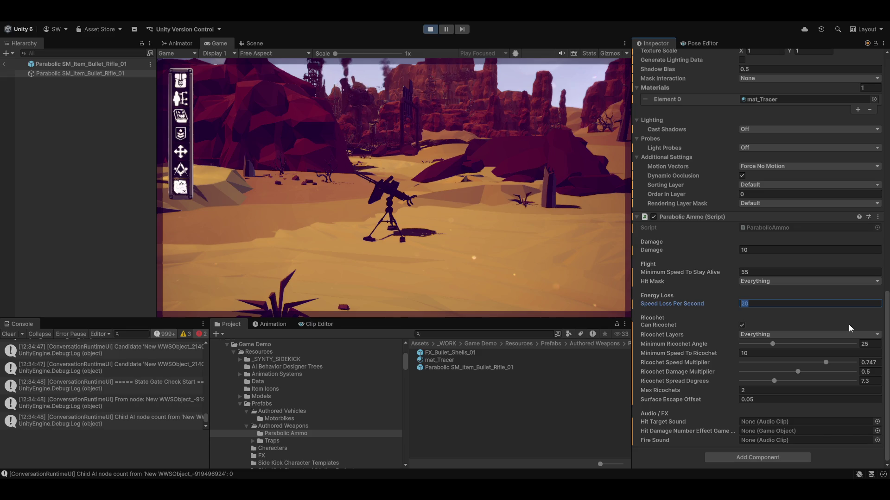
type("25")
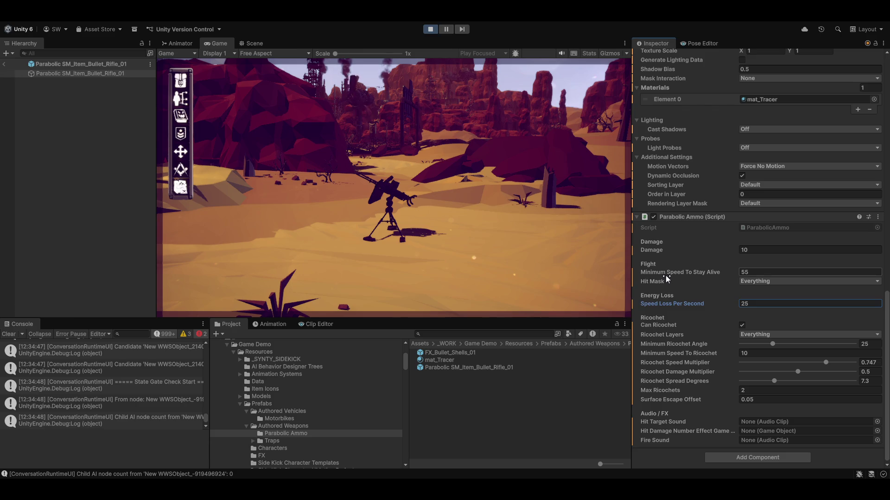
left_click(761, 355)
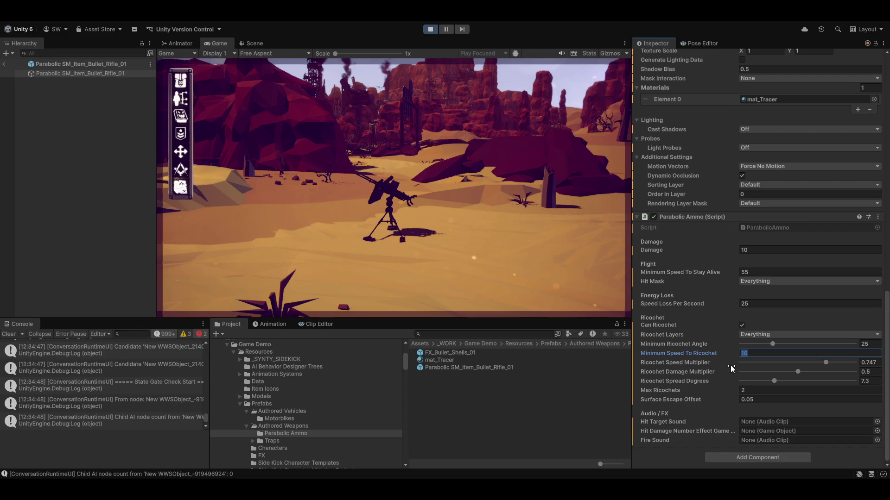
type("25")
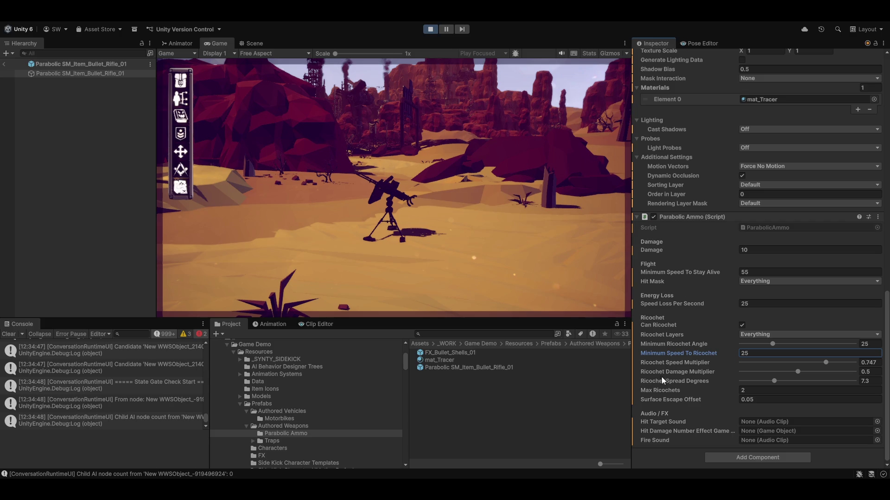
- Set ricochet multiplier 0.69, spread 9 degrees and max ricochets 3, then return to the scene
left_click(825, 363)
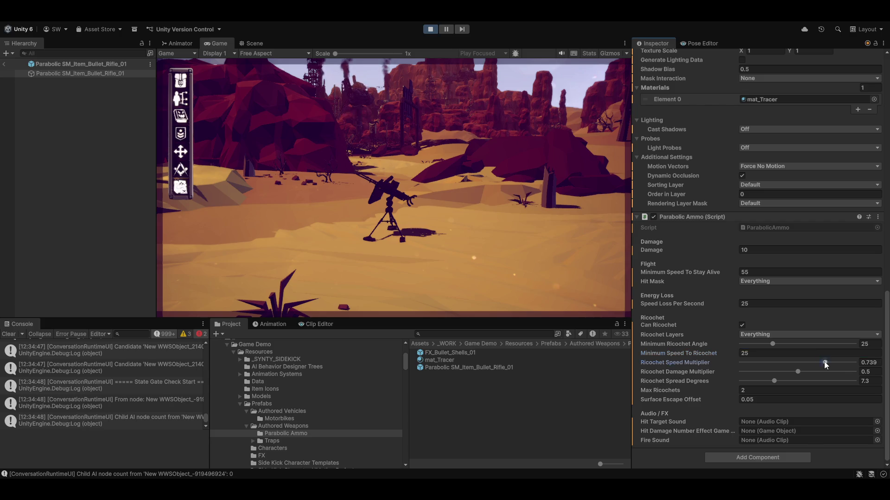
left_click_drag(821, 362, 819, 363)
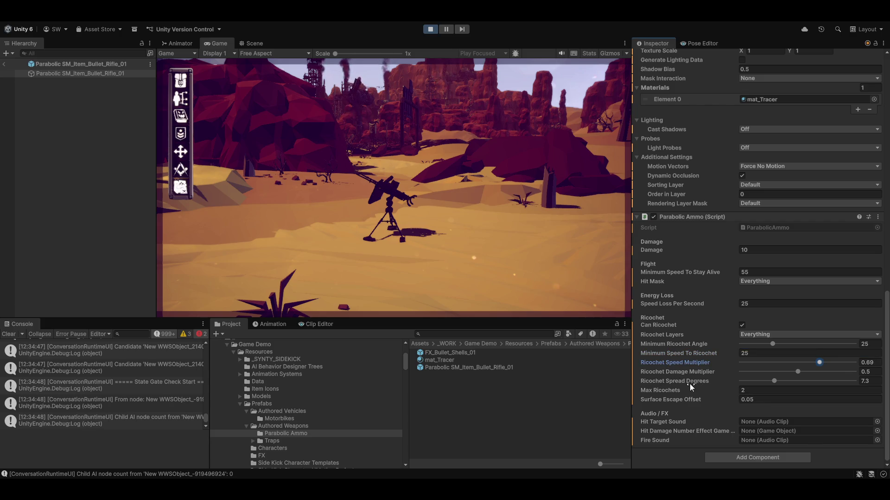
left_click(779, 381)
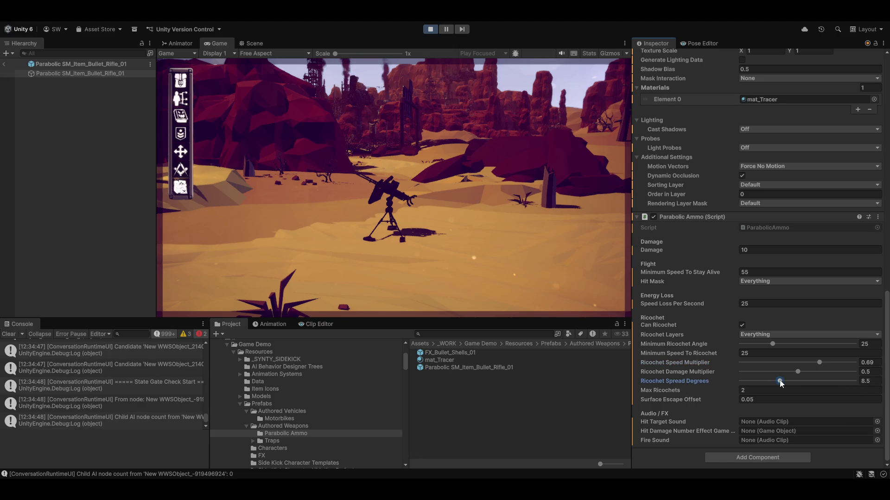
left_click_drag(780, 381, 782, 382)
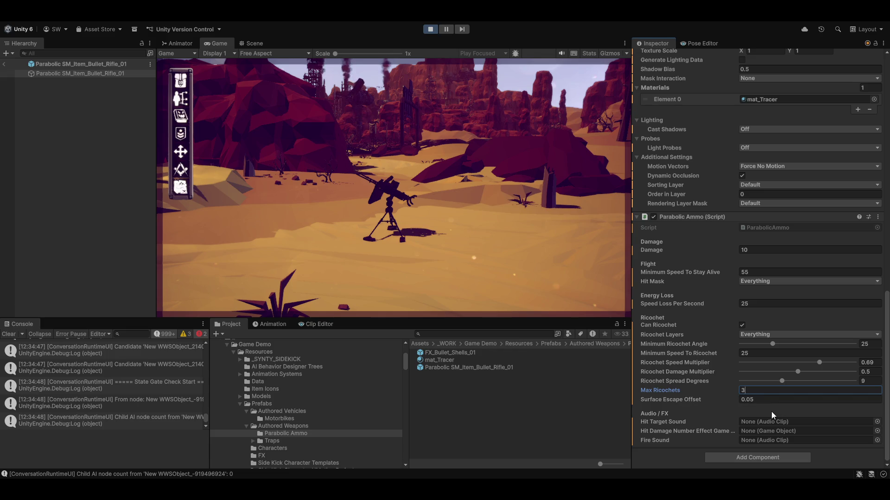
left_click(771, 400)
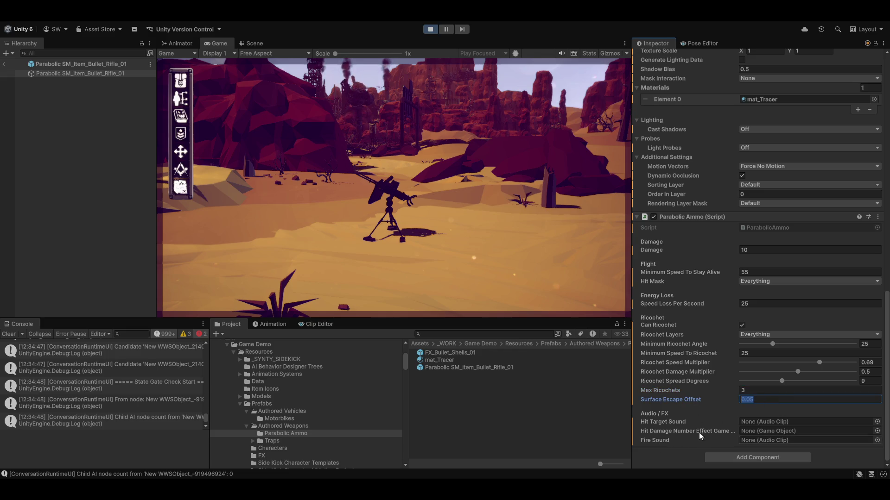
scroll(698, 436, "up", 3)
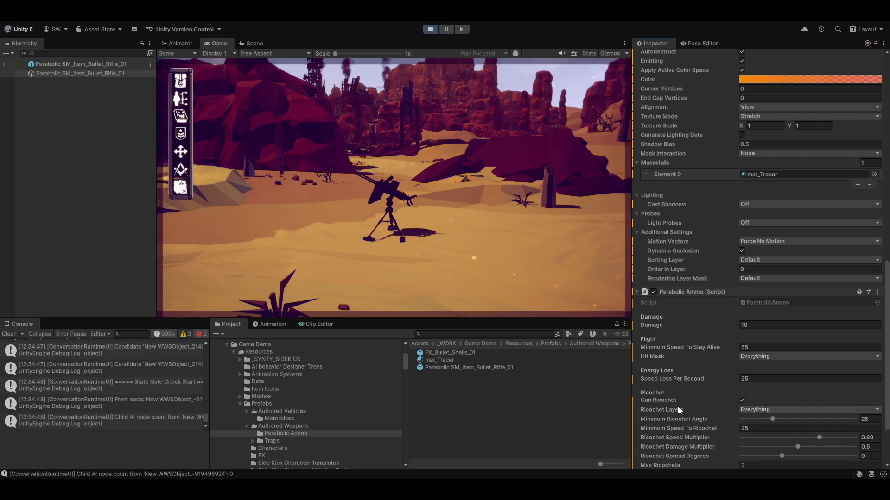
scroll(676, 302, "up", 5)
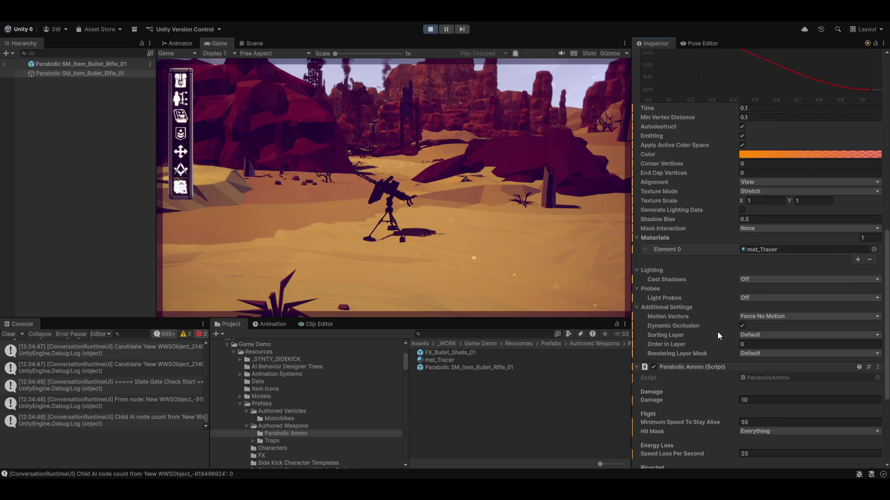
scroll(718, 331, "down", 3)
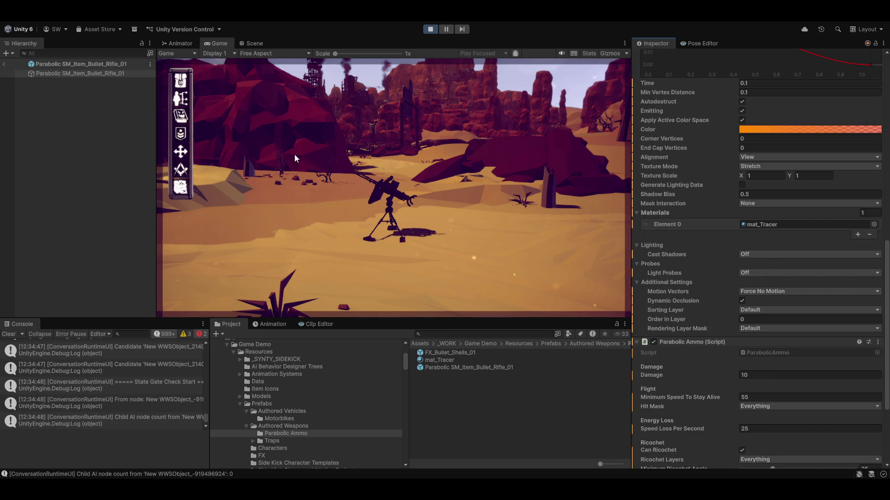
scroll(723, 313, "down", 4)
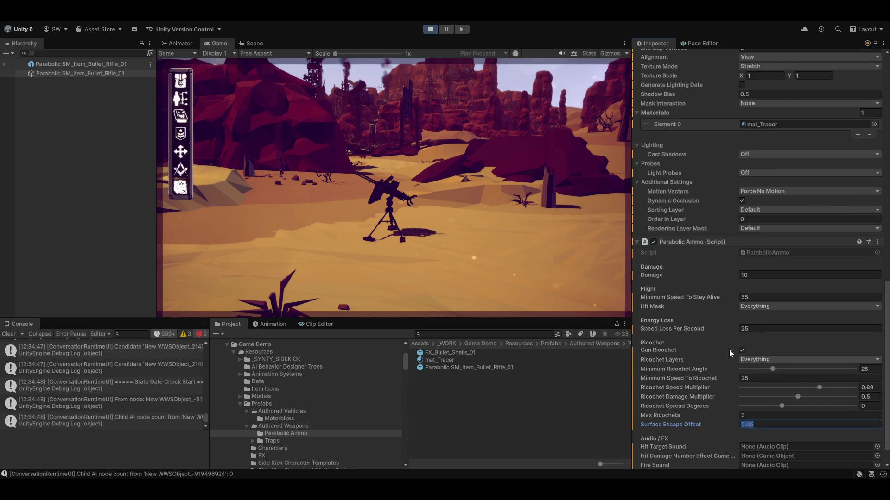
left_click(4, 63)
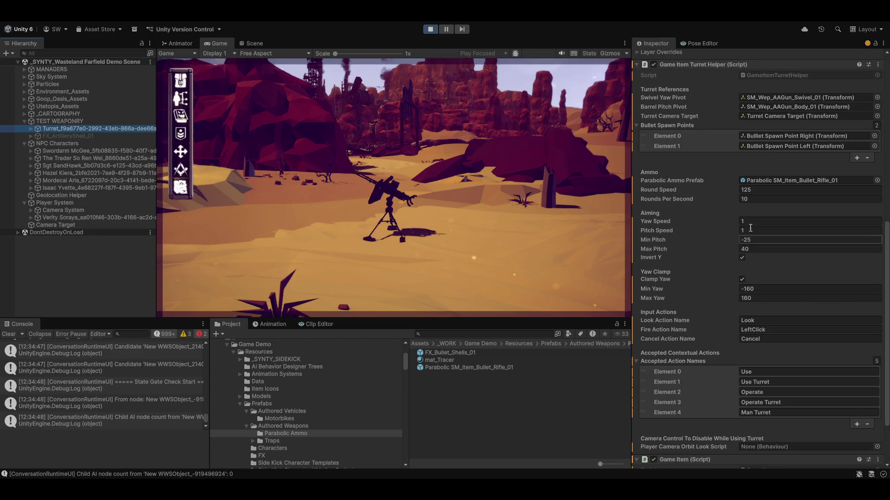
scroll(716, 316, "up", 3)
scroll(799, 208, "up", 2)
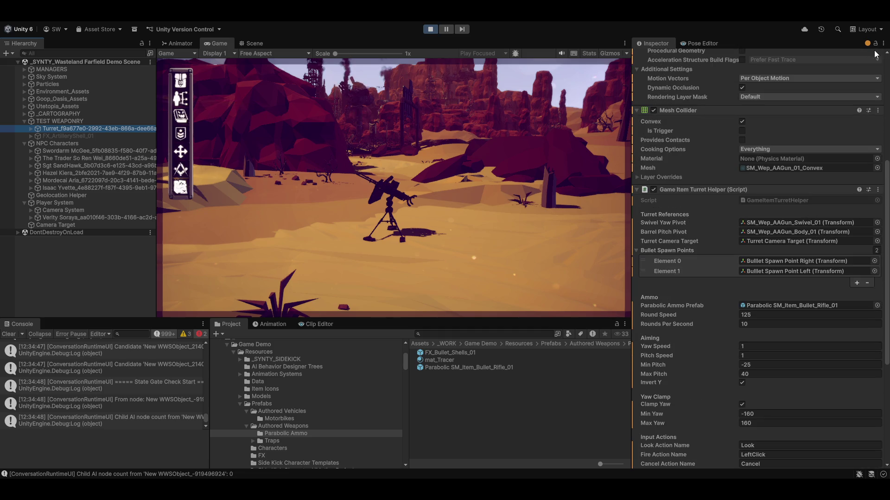
scroll(765, 278, "down", 1)
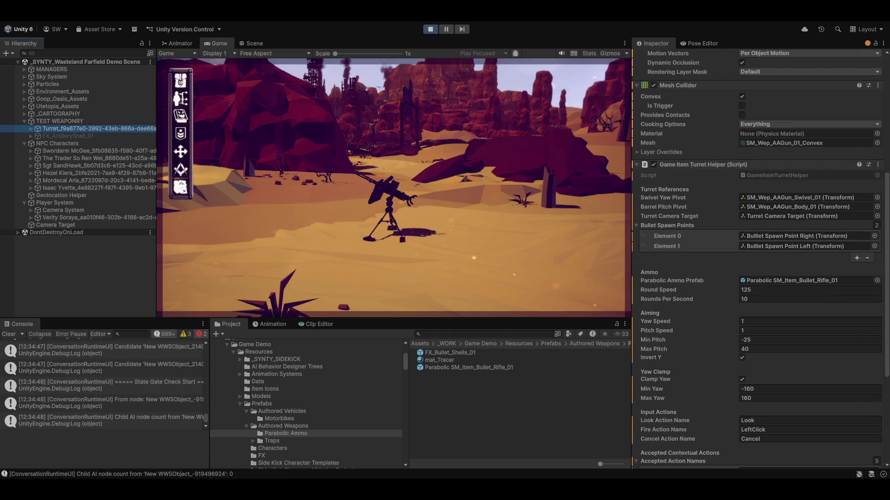
scroll(874, 247, "up", 2)
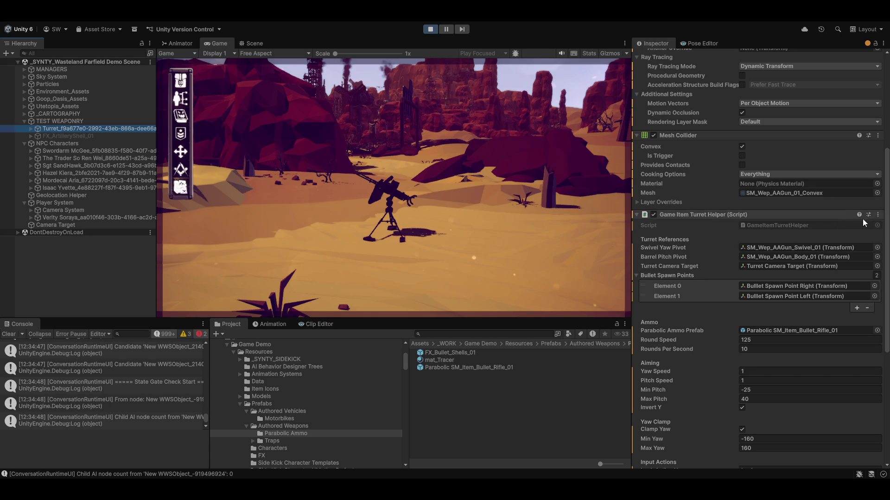
- Review the Turret Helper's component options menu without changing anything
left_click(878, 215)
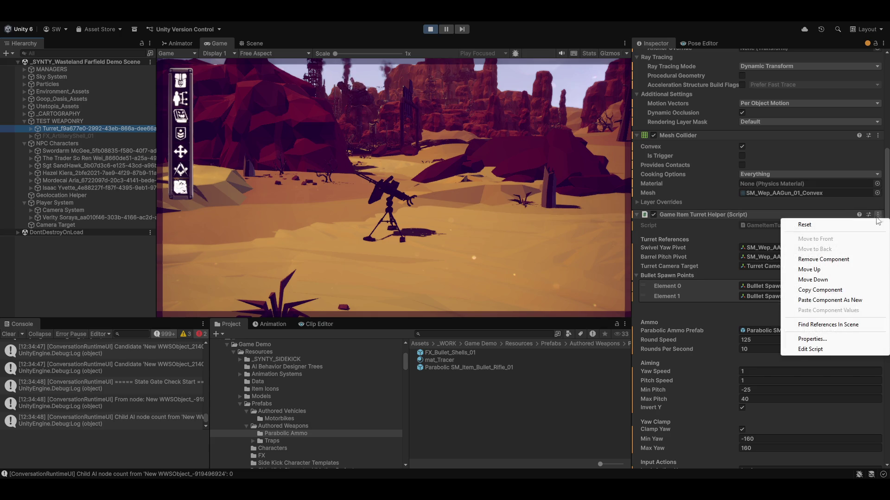
left_click(823, 291)
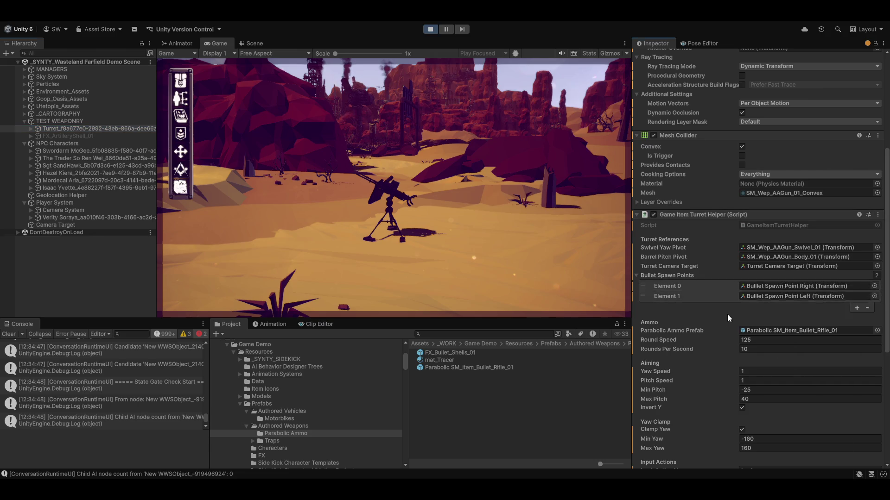
scroll(712, 332, "down", 2)
scroll(713, 329, "down", 3)
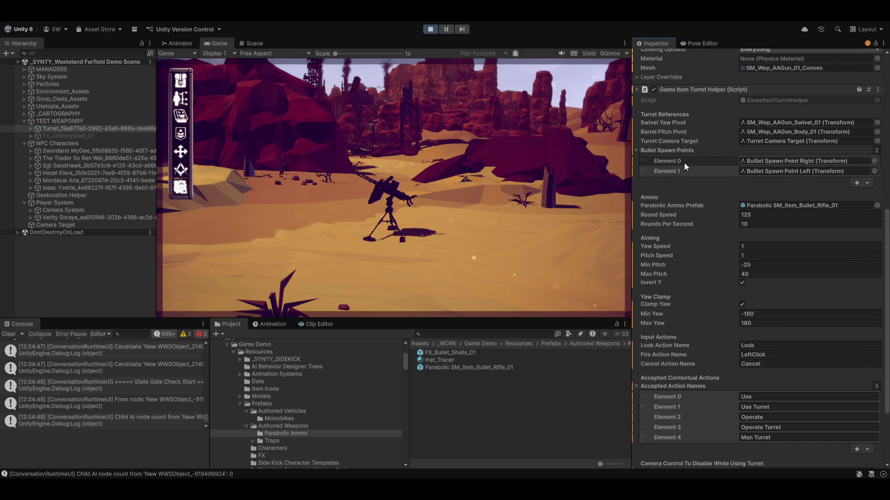
- Order the character to the tripod turret through its radial Turret option
left_click(509, 208)
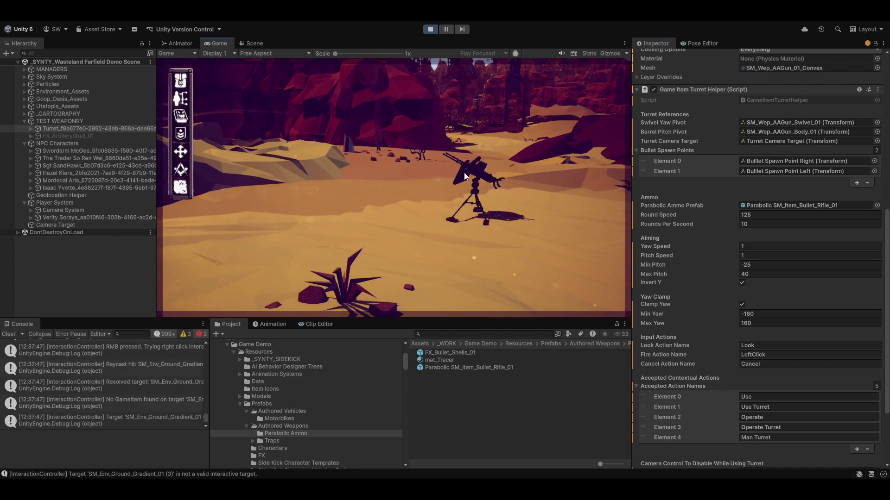
left_click(469, 178)
left_click(429, 168)
left_click(494, 184)
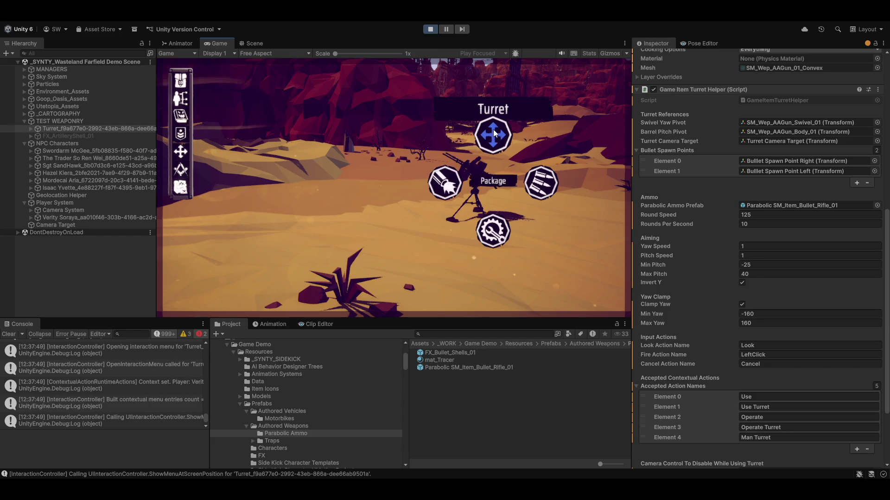
left_click(449, 183)
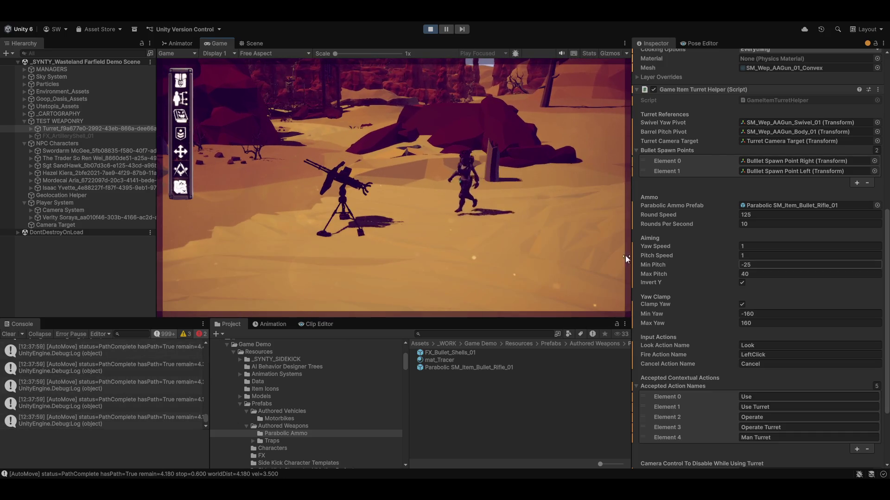
- Mount the turret and fire bursts through its ring sight at rocks, mesa, desert and tower
key("e")
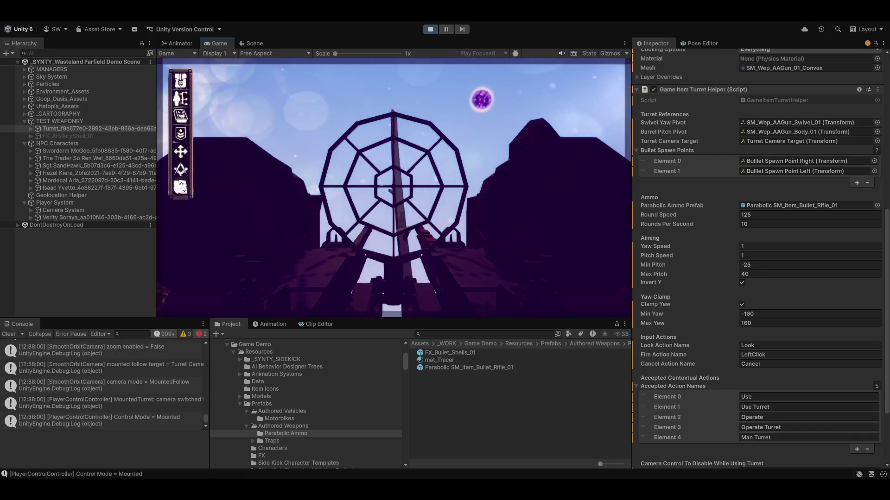
left_click(162, 281)
left_click_drag(161, 281, 161, 282)
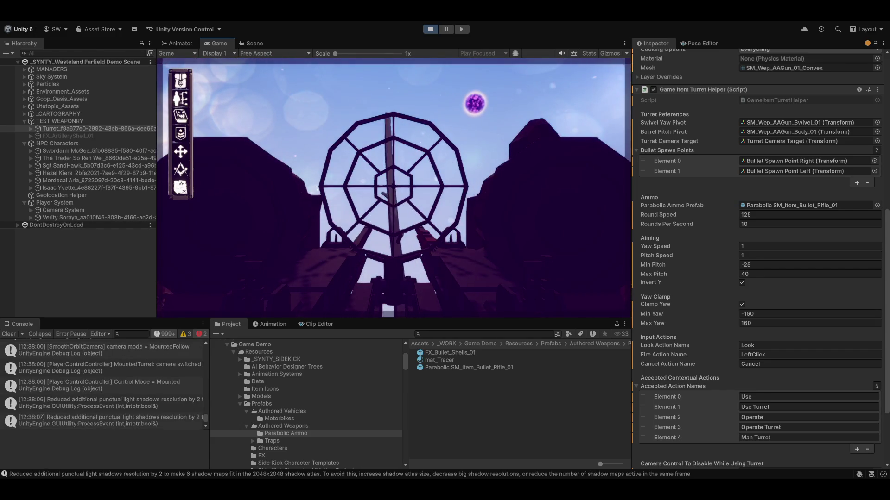
left_click(165, 292)
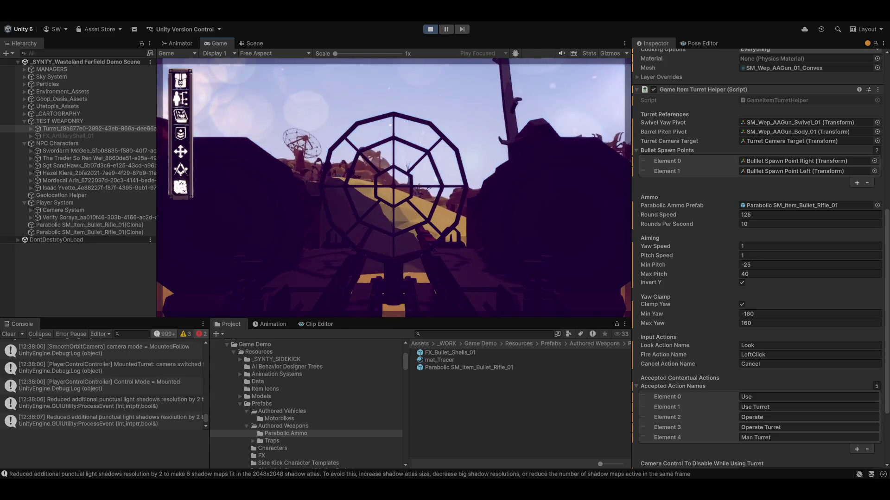
left_click(392, 182)
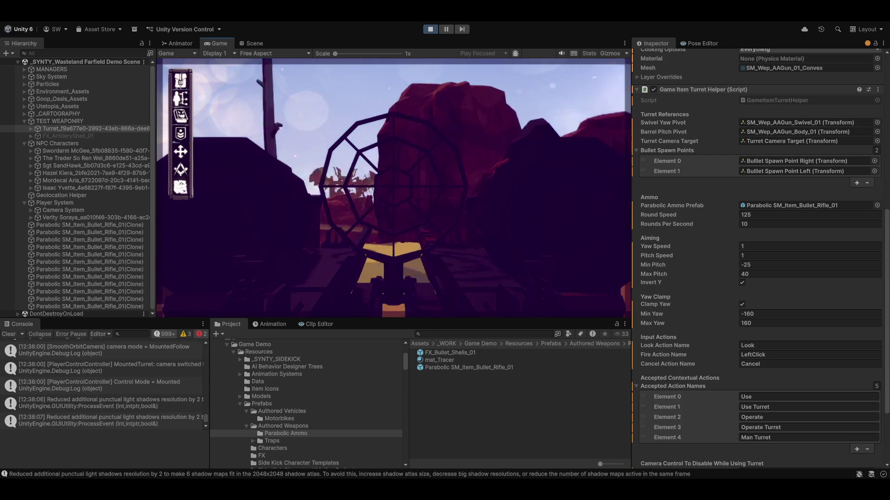
left_click(393, 182)
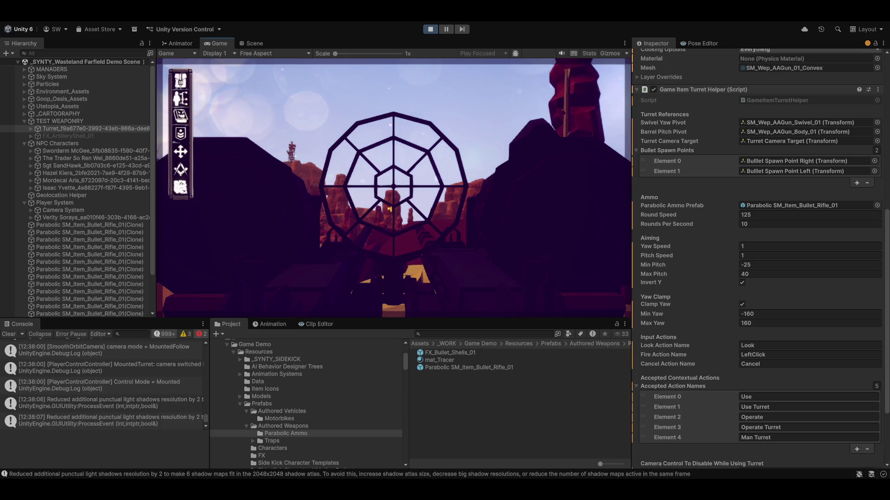
left_click(393, 182)
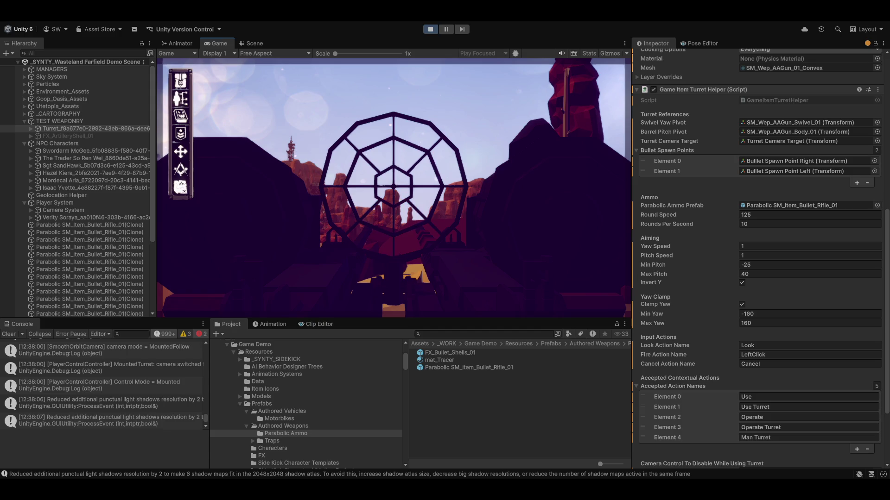
left_click(393, 182)
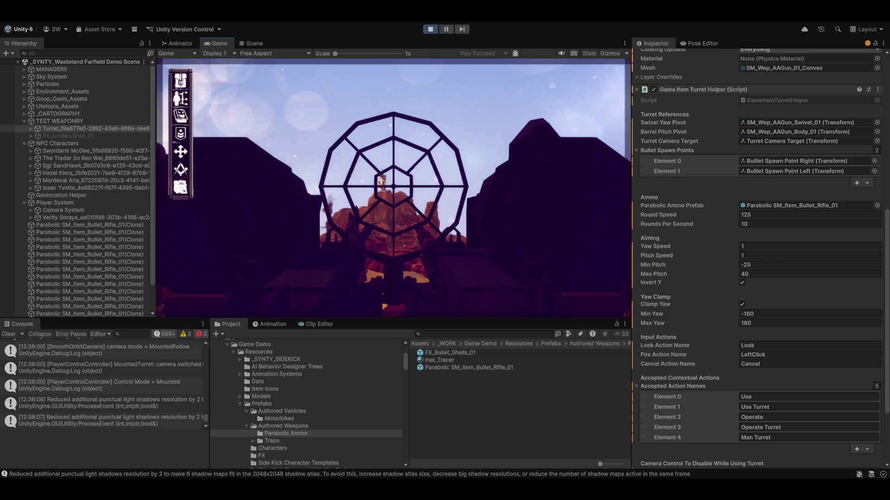
left_click(392, 182)
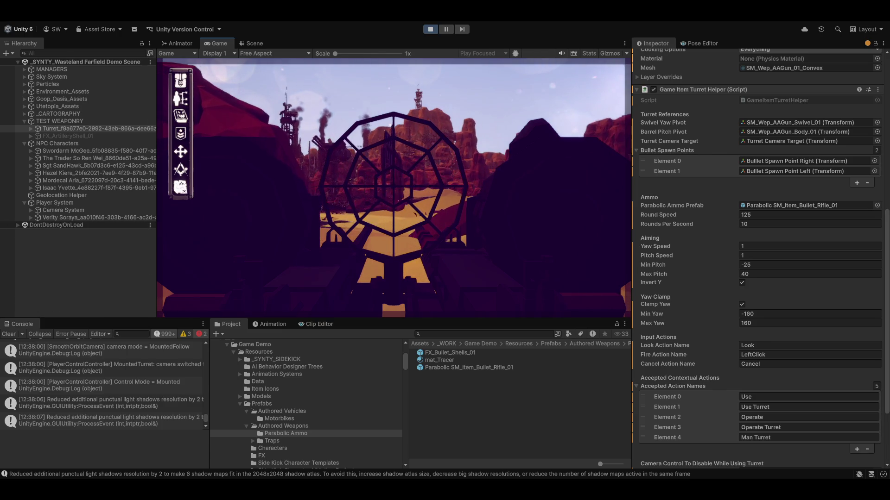
left_click(393, 183)
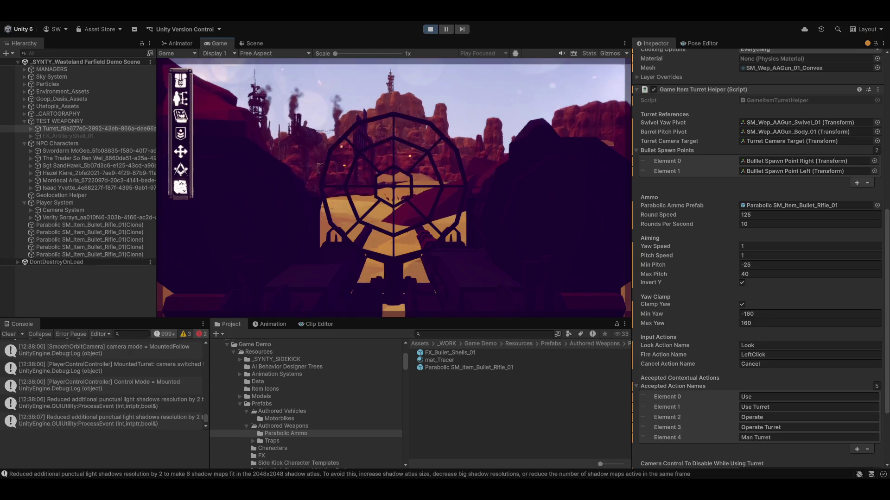
left_click(392, 182)
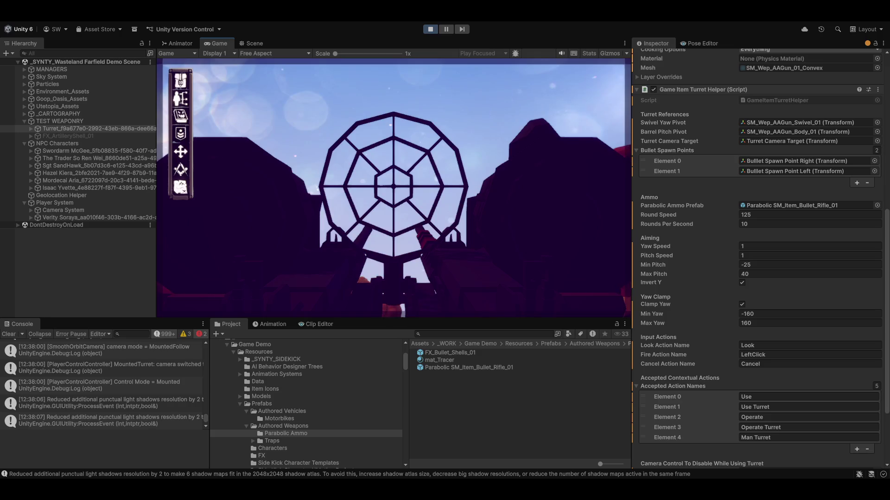
- Fire further tracer bursts at the towers, then dismount with Escape to third-person view
left_click(392, 182)
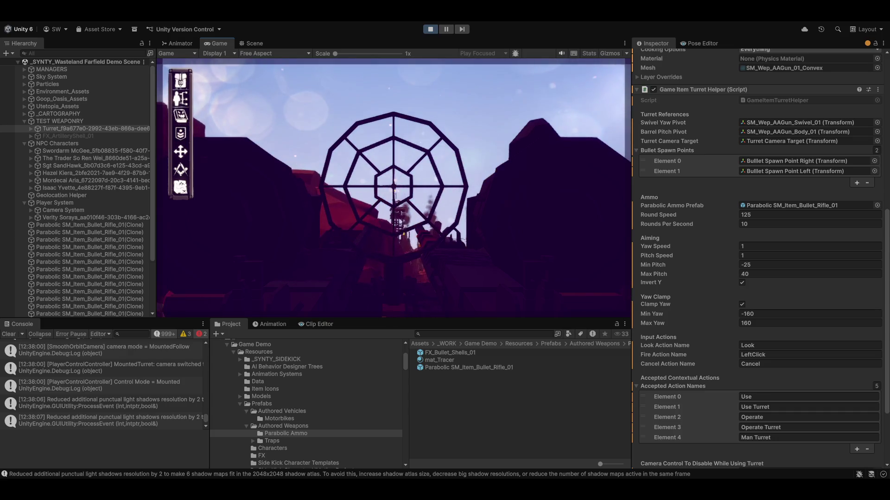
left_click(393, 182)
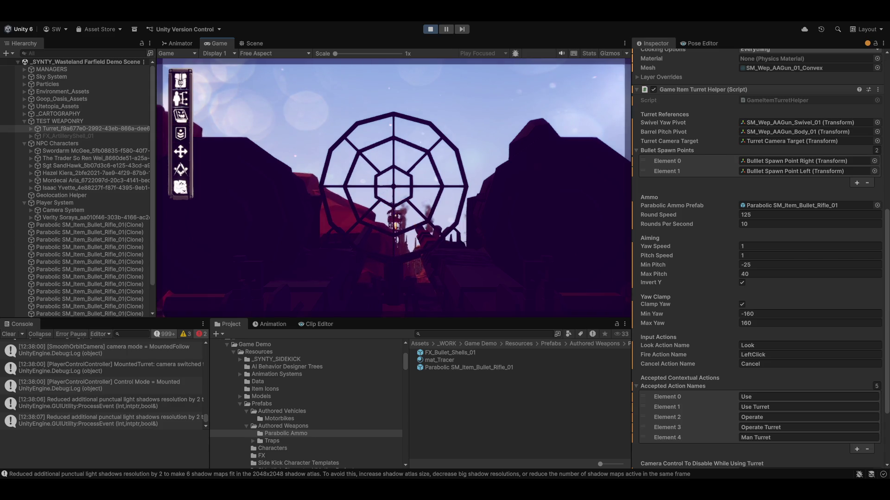
left_click(393, 182)
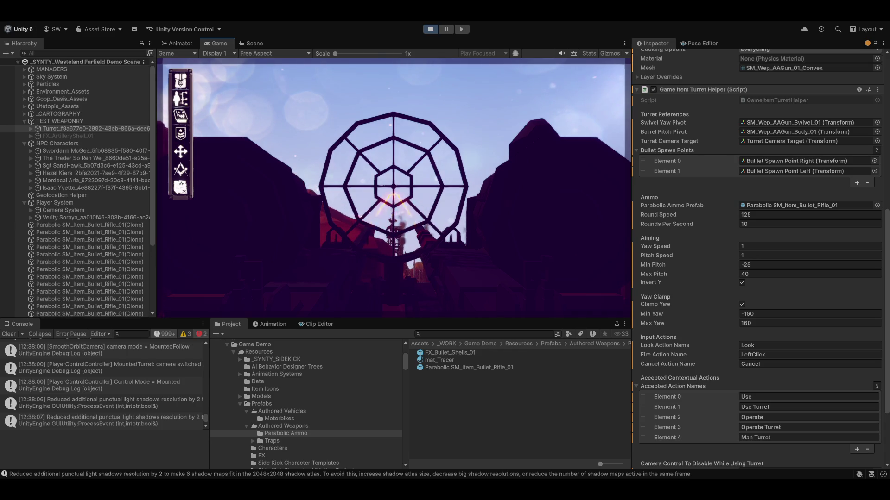
left_click(393, 182)
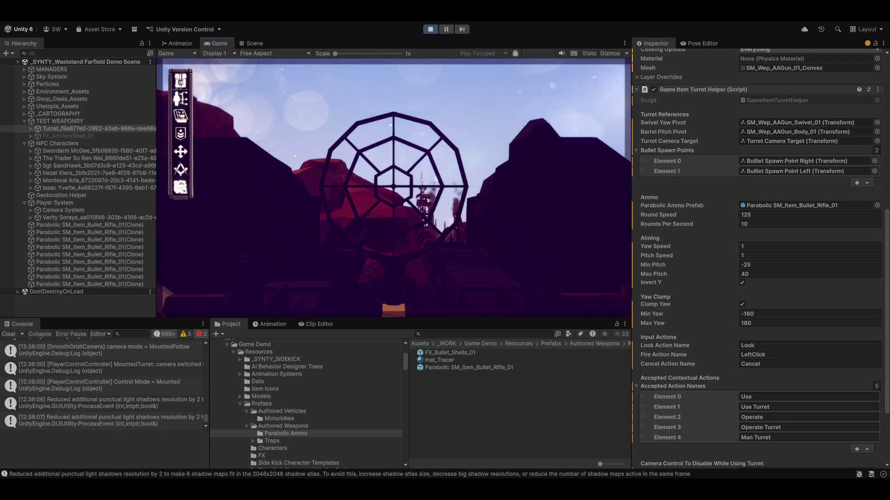
left_click(393, 182)
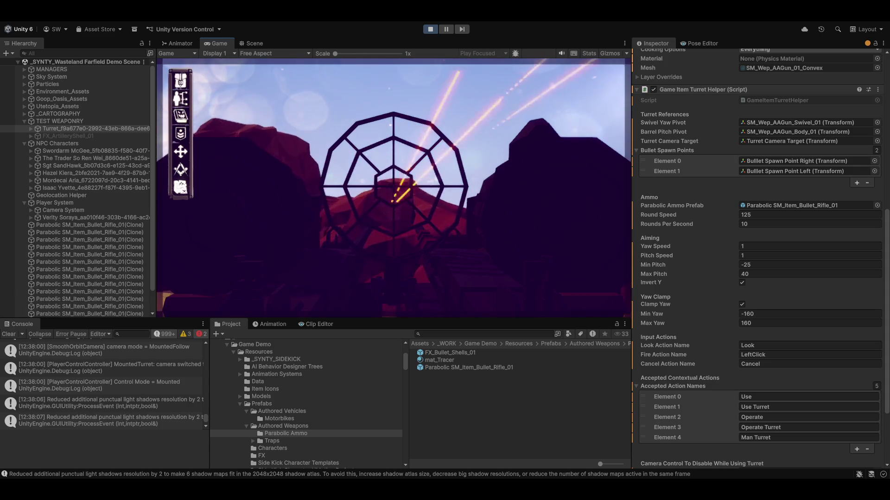
left_click(393, 183)
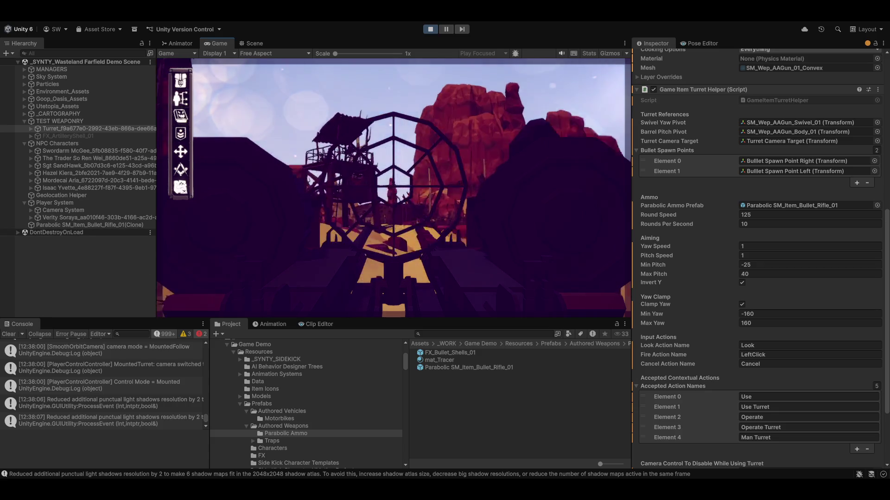
key("Escape")
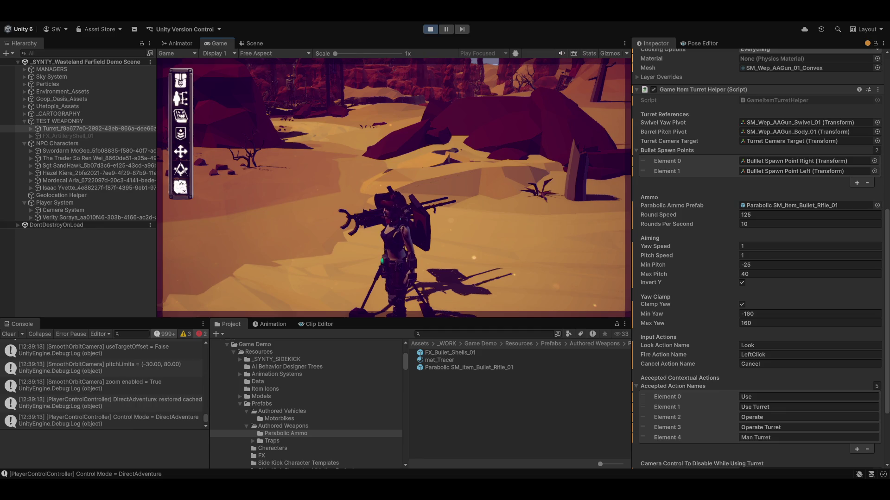
- Stop the play test and return to the Scene view with the turret helper restored
left_click(430, 29)
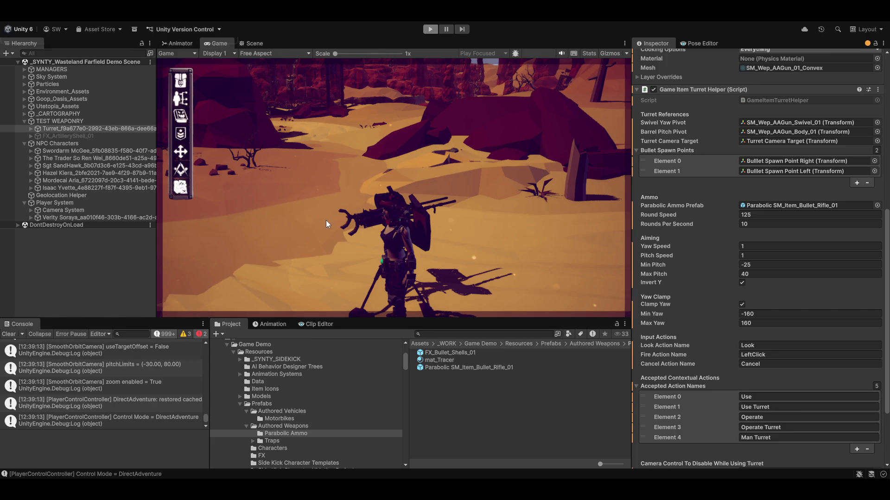
key("ctrl+p")
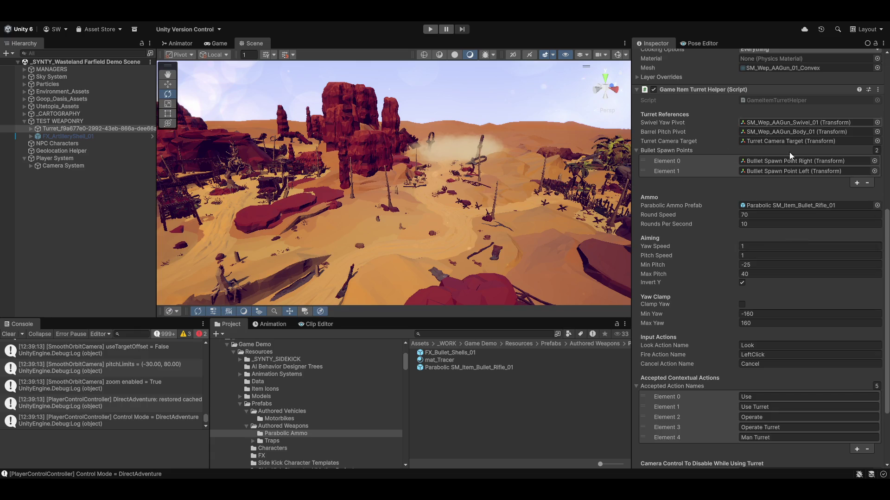
scroll(719, 323, "up", 2)
scroll(723, 314, "up", 3)
scroll(723, 317, "down", 7)
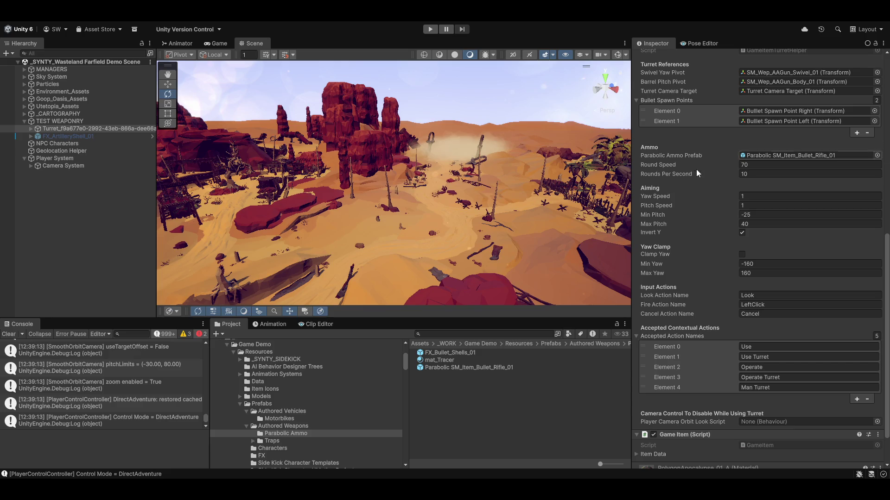
scroll(879, 114, "up", 3)
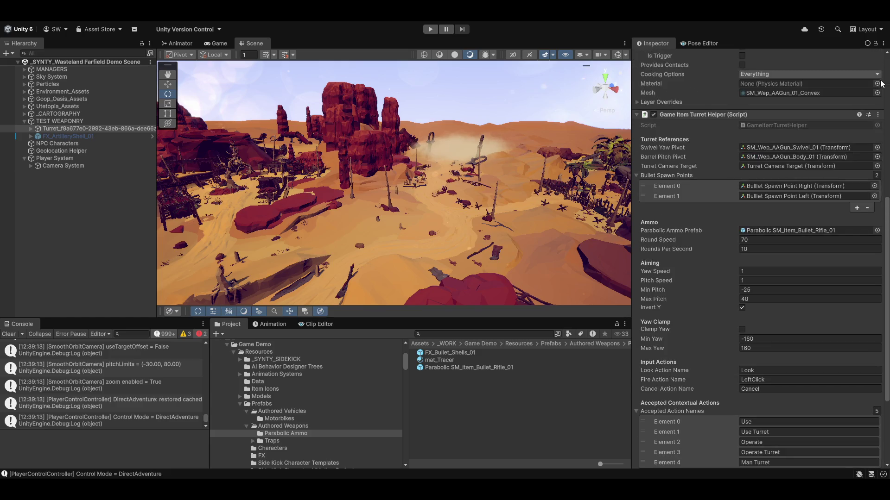
- Paste the copied component values into the turret helper (Round Speed 125, Clamp Yaw on)
left_click(879, 115)
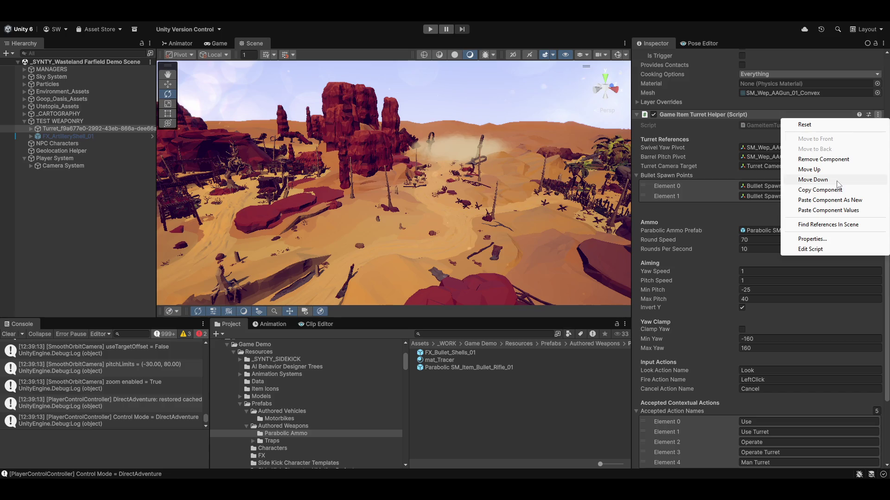
left_click(827, 210)
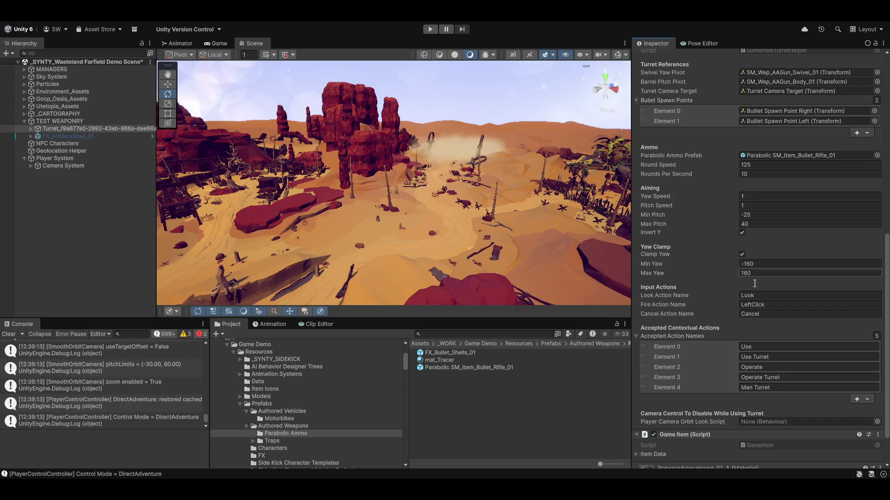
mouse_move(496, 193)
left_mouse_down()
mouse_move(268, 235)
mouse_move(306, 204)
left_mouse_up()
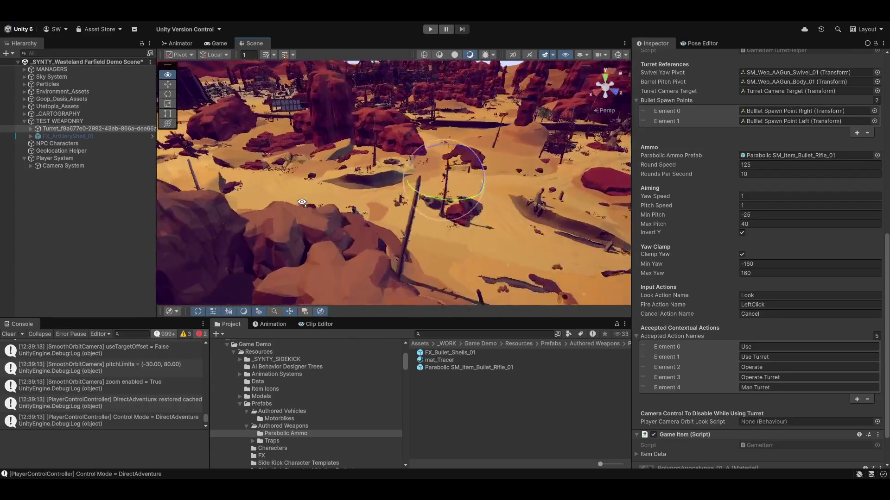
left_click_drag(306, 204, 306, 210)
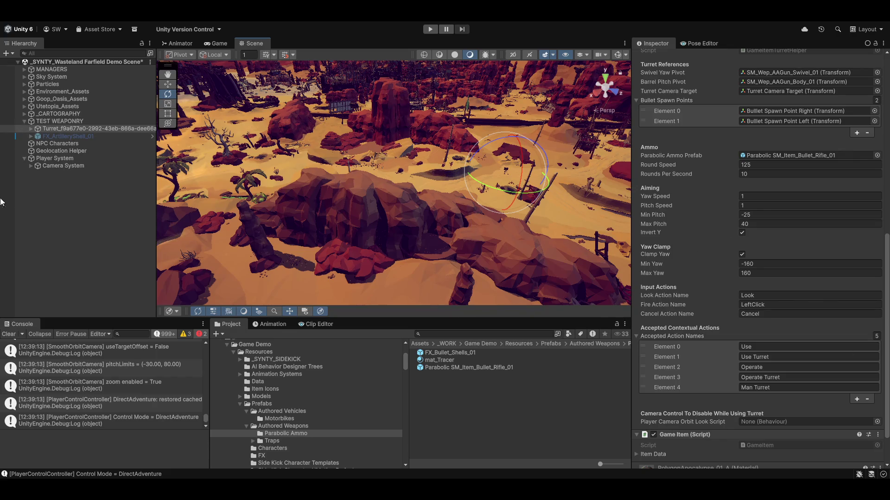
- Select MANAGERS and open its GameManager script in Visual Studio
left_click(44, 69)
left_click(792, 139)
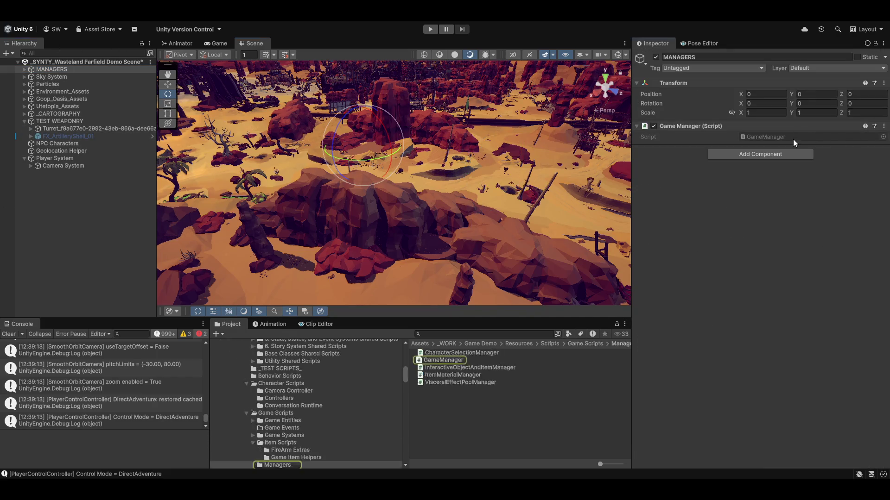
double_click(793, 142)
scroll(435, 317, "down", 6)
scroll(436, 317, "down", 7)
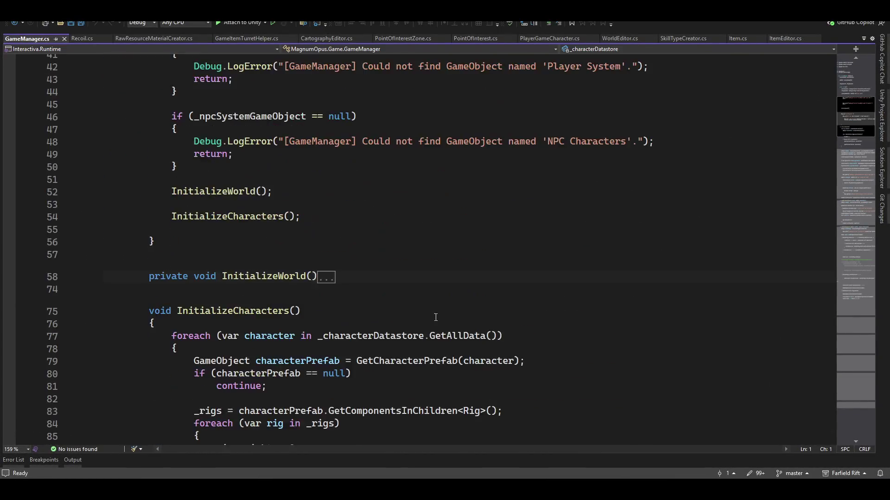
scroll(435, 317, "down", 10)
scroll(863, 144, "down", 2)
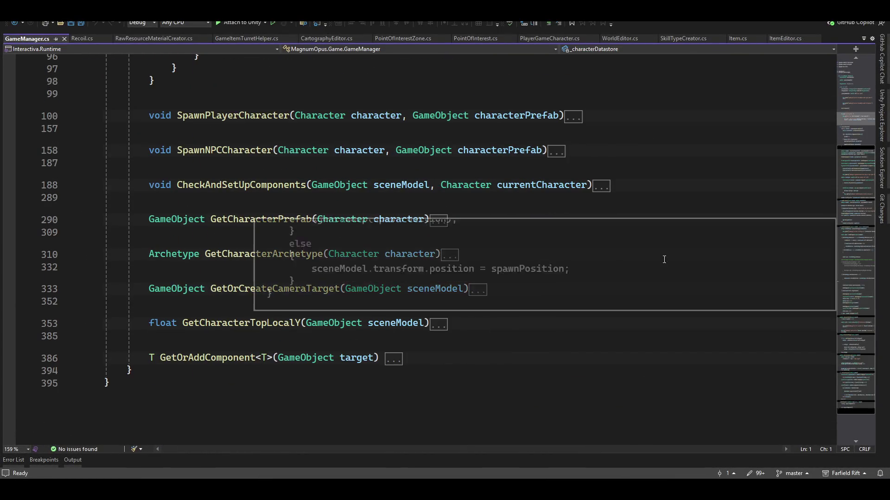
scroll(585, 401, "up", 12)
scroll(584, 401, "up", 5)
scroll(585, 401, "up", 6)
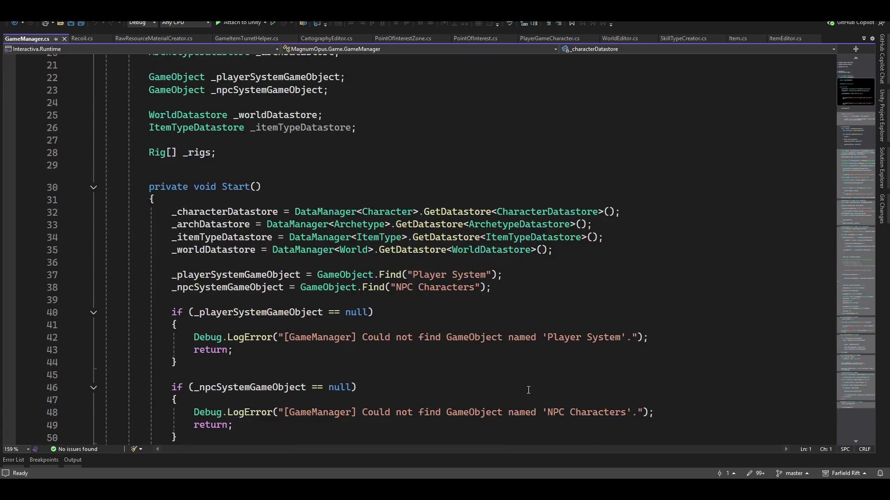
scroll(584, 401, "up", 3)
scroll(470, 423, "down", 10)
scroll(471, 422, "down", 1)
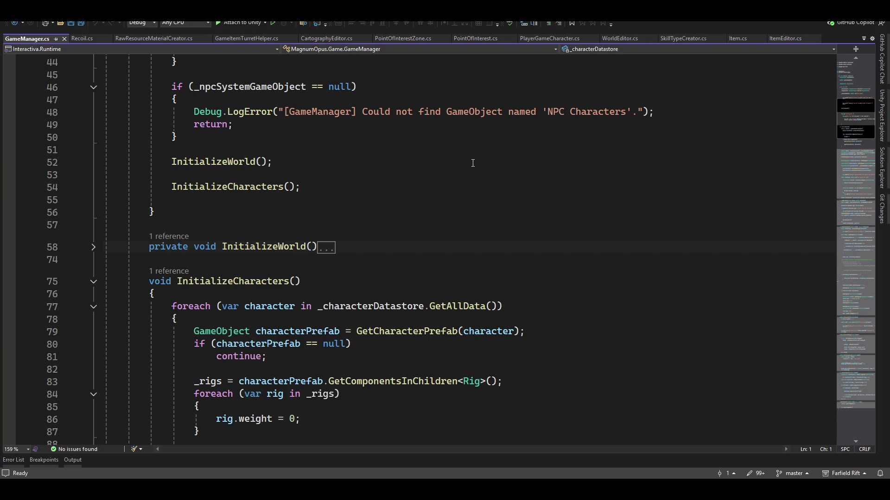
- Expand SpawnPlayerCharacter and SpawnNPCCharacter and select the RevengeOfTheOwls CopyID check block
key("ctrl+f")
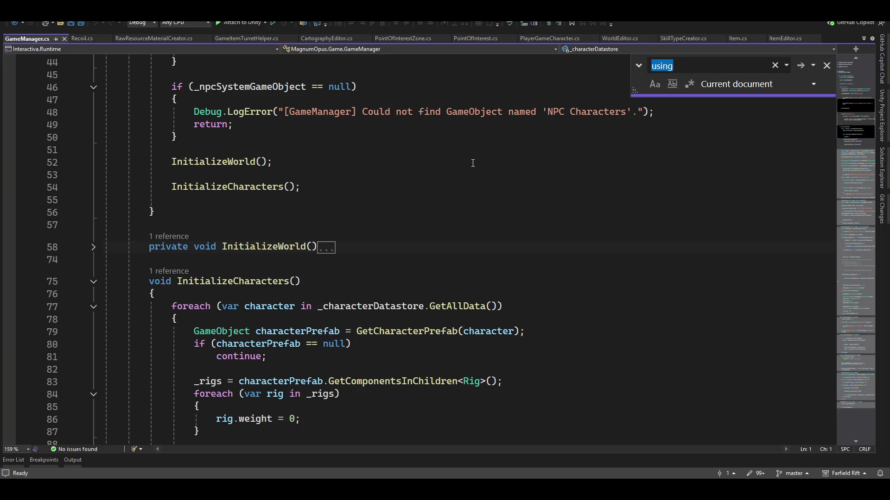
key("Escape")
scroll(270, 350, "down", 5)
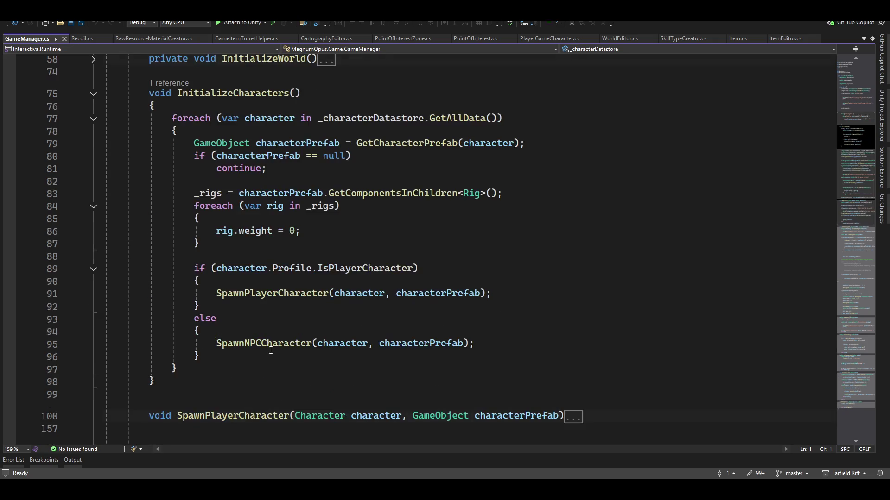
scroll(150, 308, "down", 4)
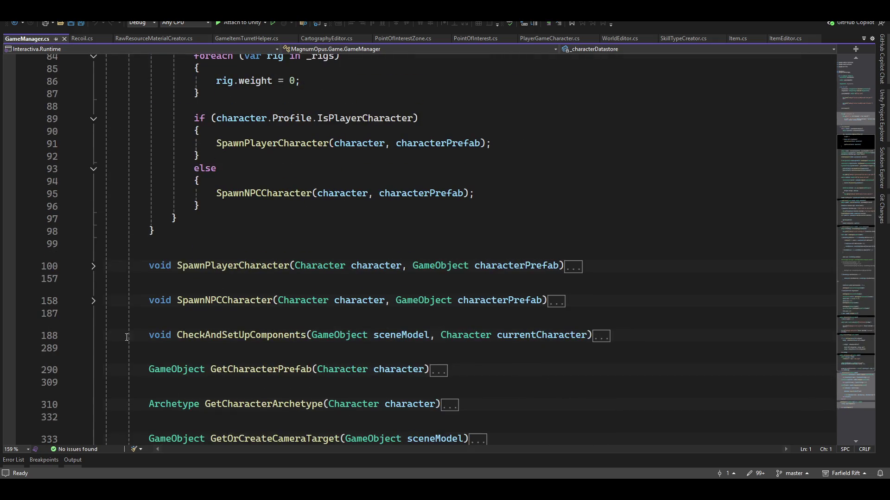
left_click(93, 266)
scroll(251, 300, "down", 4)
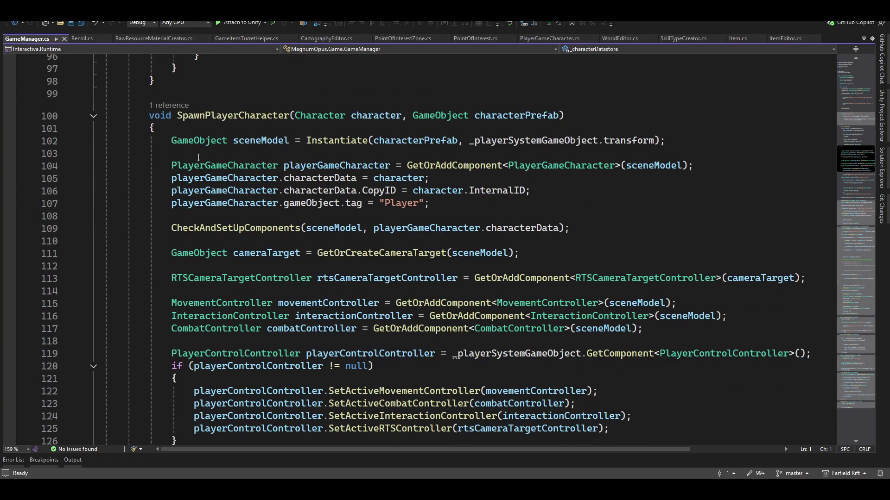
scroll(236, 251, "down", 4)
scroll(279, 254, "down", 3)
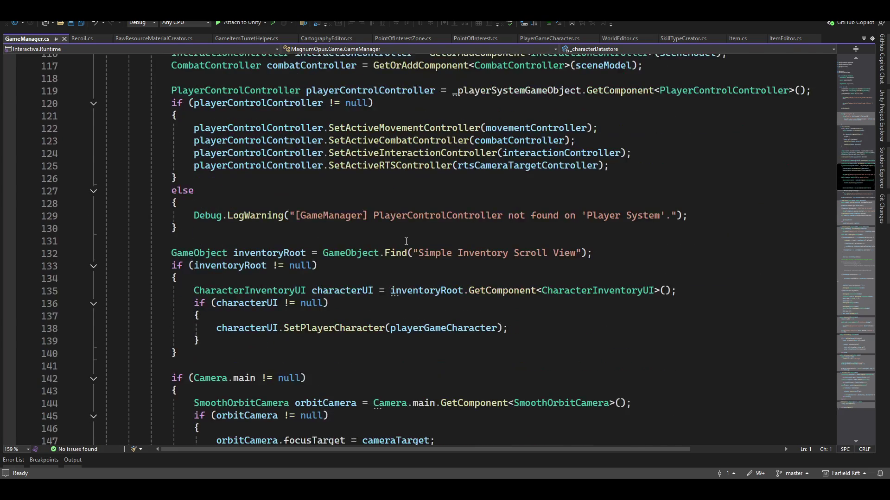
scroll(304, 254, "down", 4)
scroll(303, 255, "down", 4)
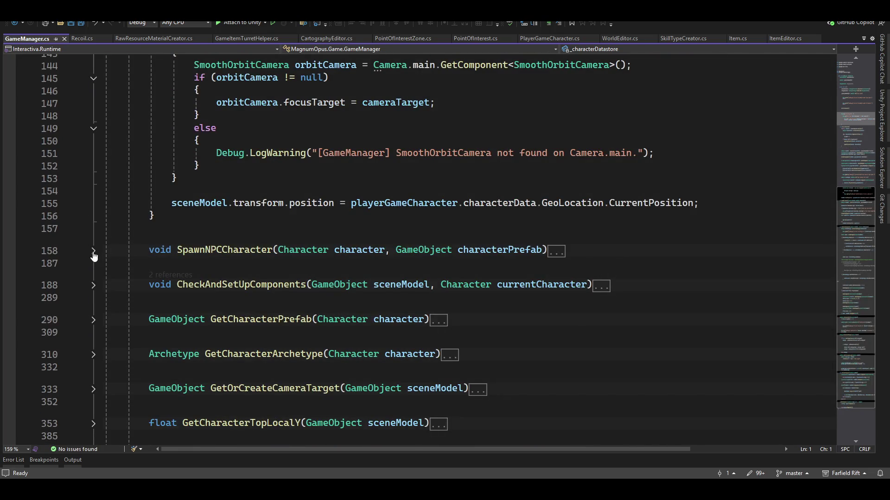
left_click(93, 251)
scroll(332, 225, "down", 4)
left_click(705, 215)
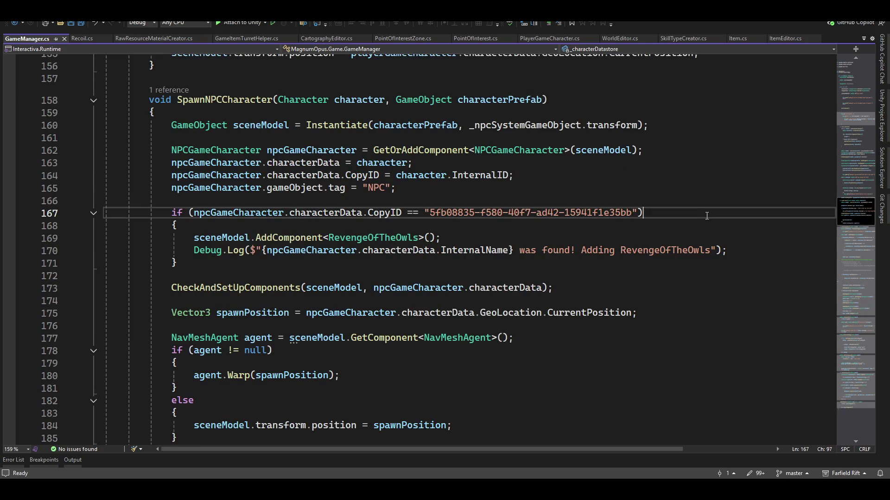
key("shift+Down")
key("shift+Down")
key("shift+Down")
key("shift+Down")
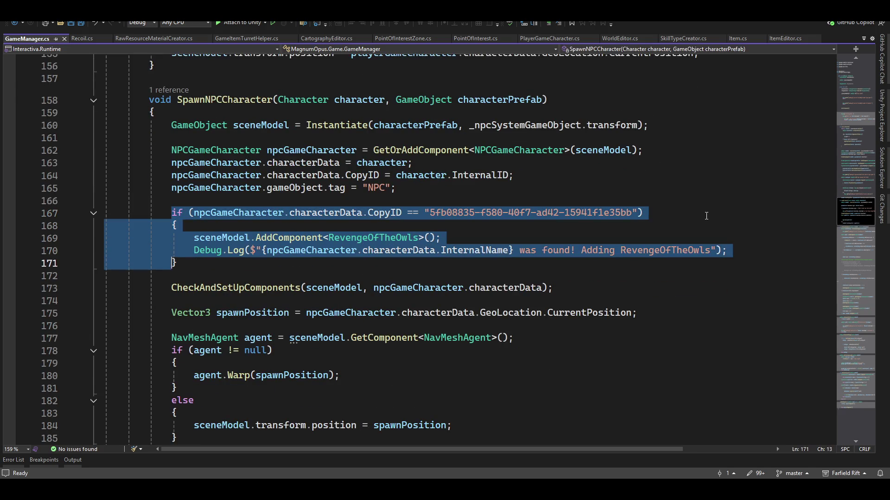
- Undo the accidental paste, comment out the RevengeOfTheOwls check and save GameManager.cs
type("https://discord.gg/mFutp5J5")
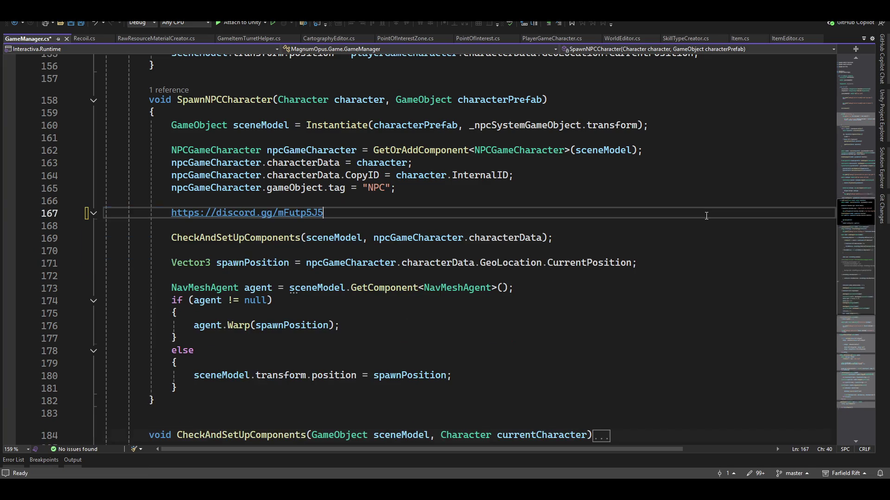
key("ctrl+z")
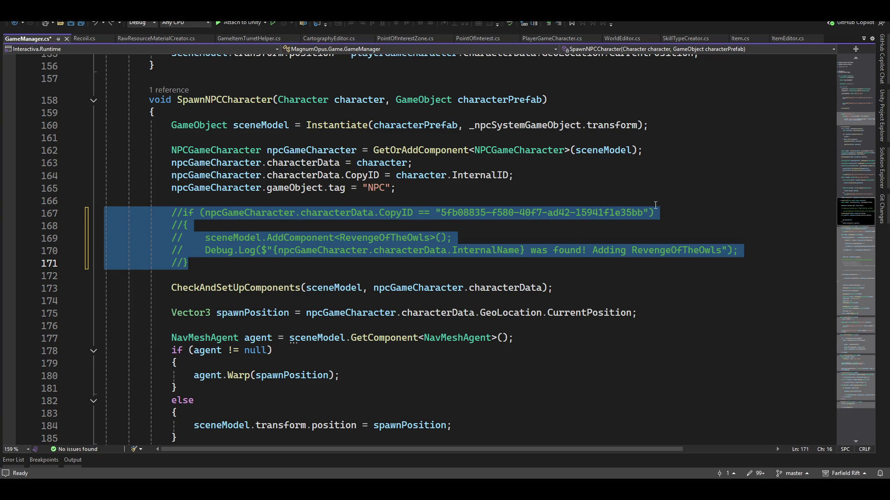
key("ctrl+s")
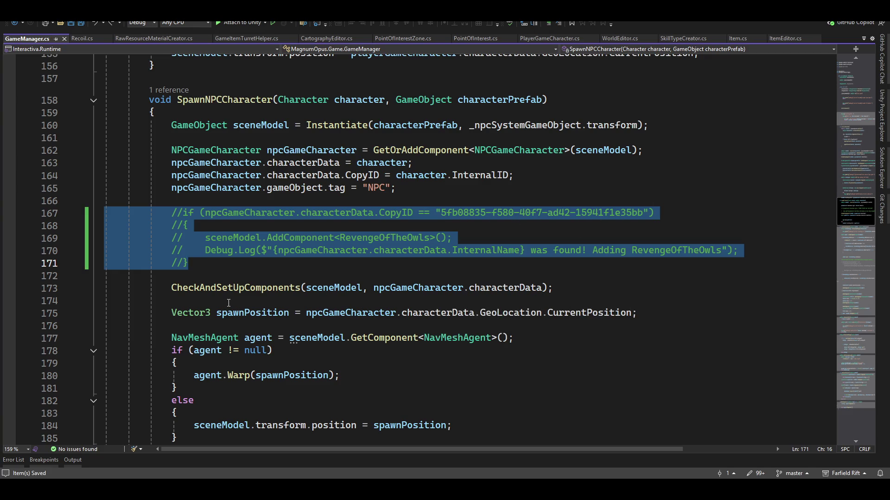
scroll(424, 285, "down", 3)
scroll(231, 320, "down", 4)
scroll(231, 320, "up", 6)
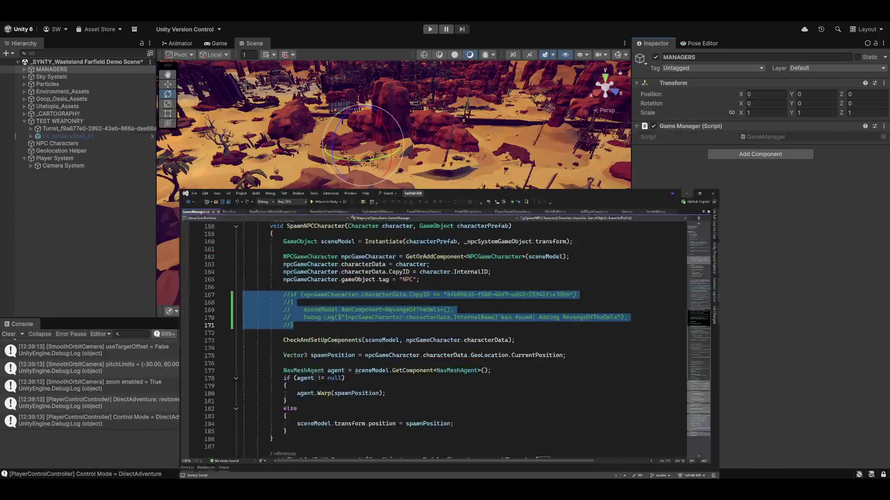
- Return to Unity to recompile, then fly the Scene camera over to the turret
key("alt+Tab")
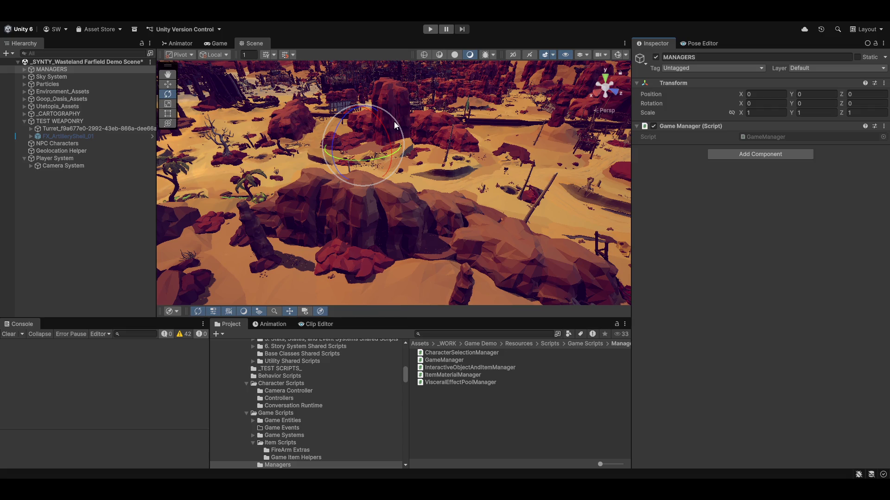
mouse_move(394, 122)
left_mouse_down()
mouse_move(583, 107)
mouse_move(587, 159)
mouse_move(529, 174)
mouse_move(354, 161)
left_mouse_up()
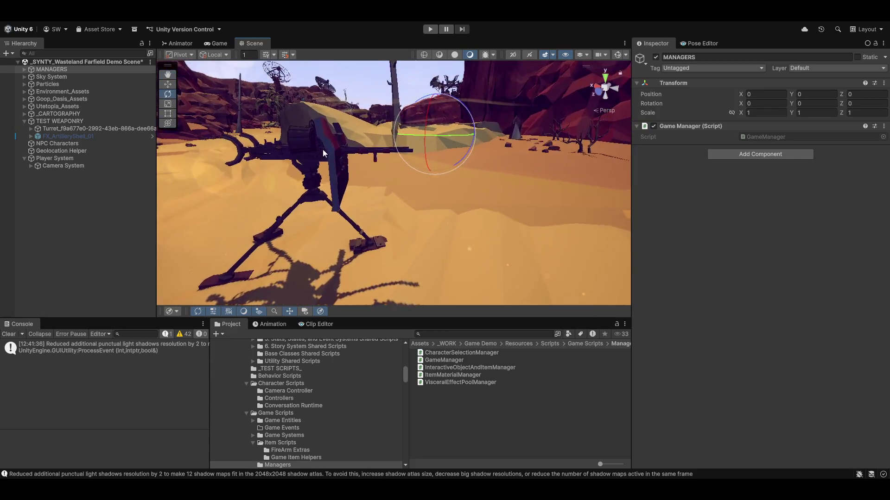
left_click_drag(353, 161, 491, 205)
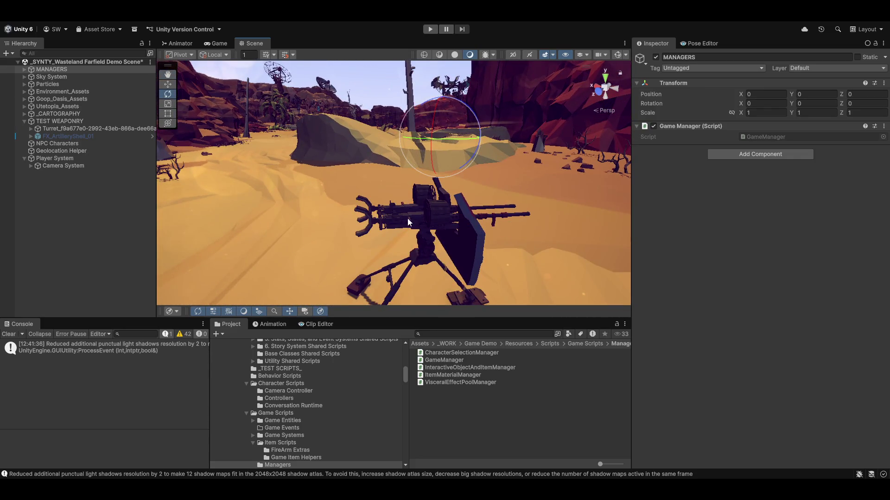
- Select the Turret Camera Target under the gun body and frame the view on it
left_click(490, 205)
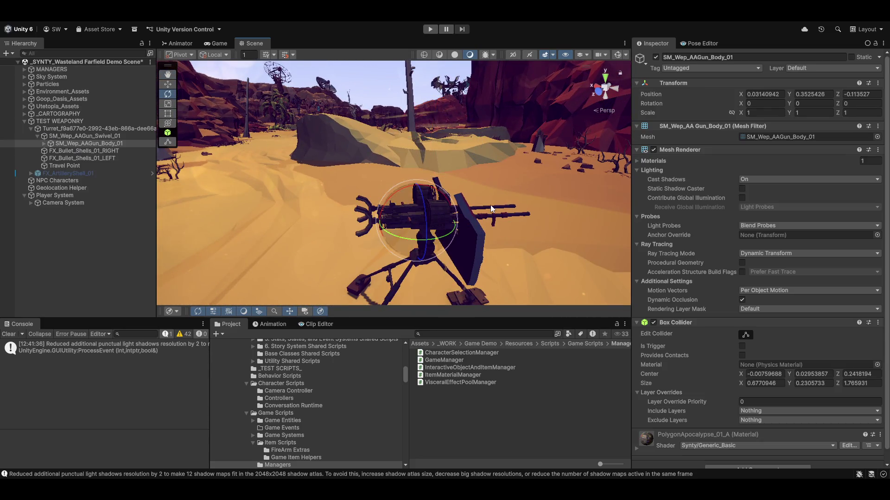
left_click(73, 135)
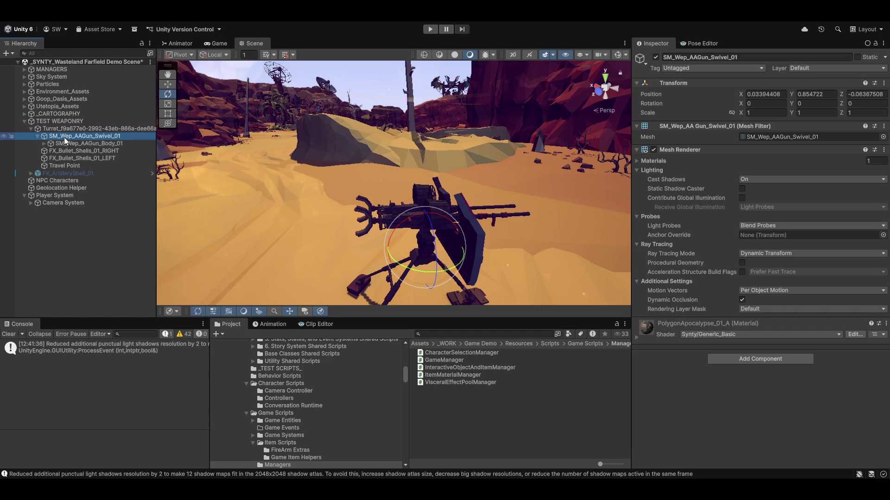
left_click(43, 143)
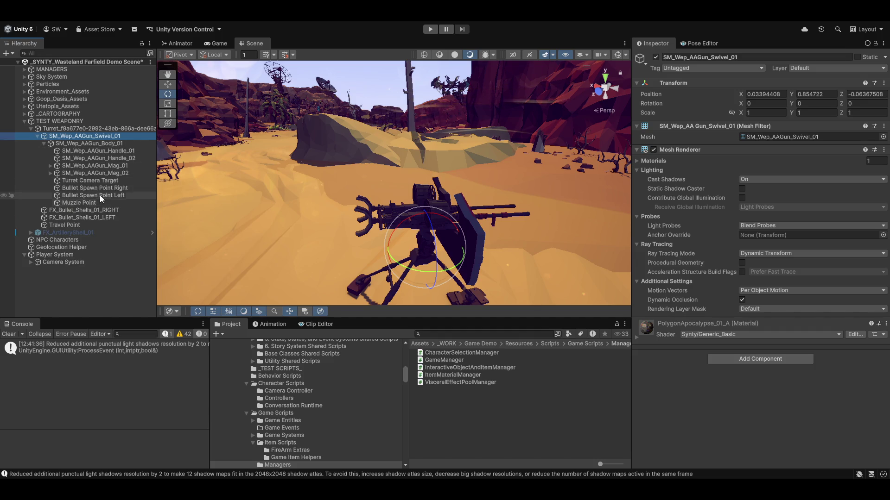
left_click(95, 179)
key("w")
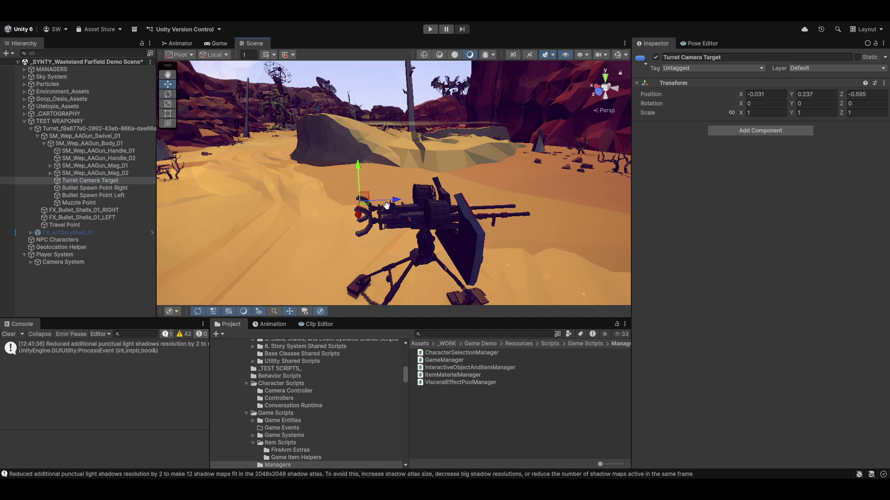
key("f")
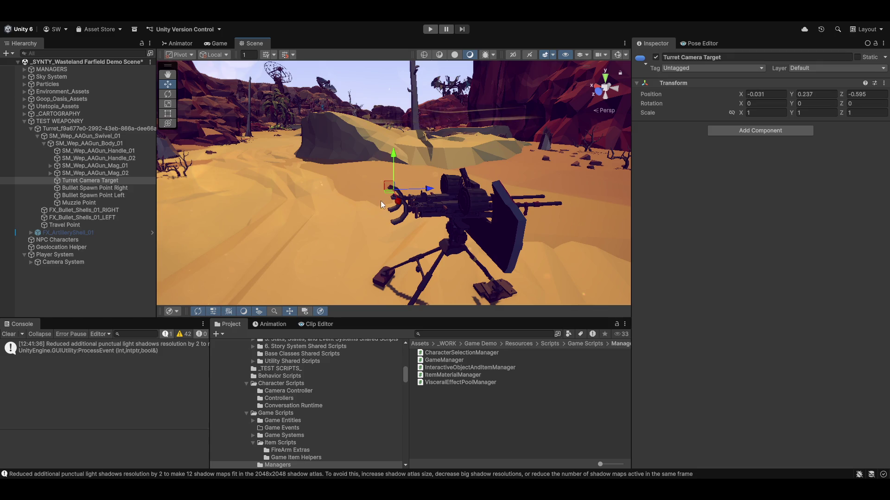
- Orbit around the turret with gizmos shown to inspect the camera target's placement
left_click_drag(334, 222, 418, 225)
key("f")
left_click_drag(540, 198, 620, 76)
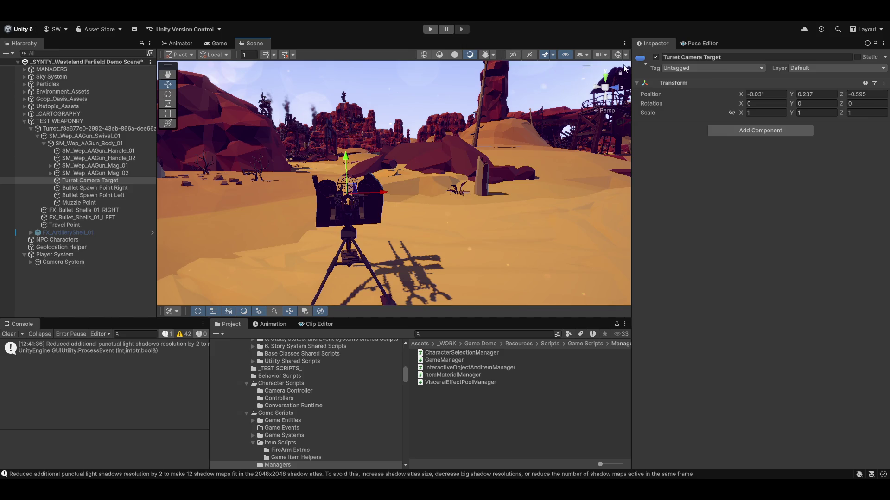
left_click(617, 54)
key("f")
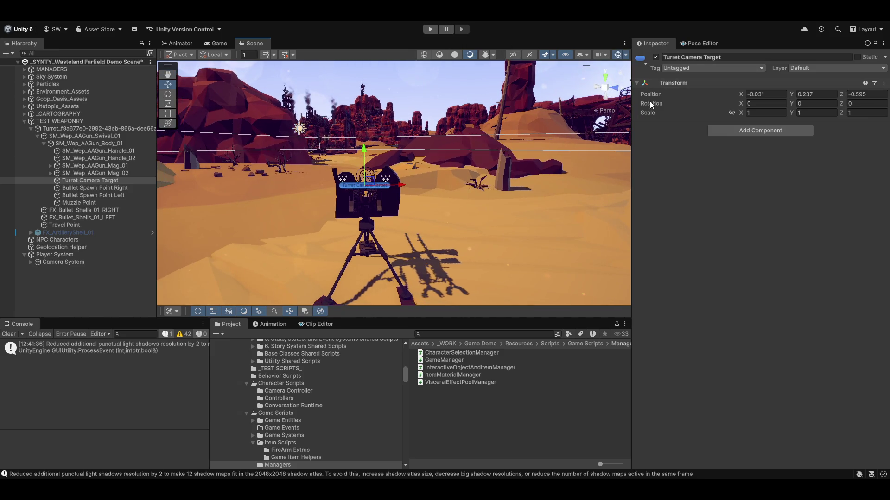
key("2")
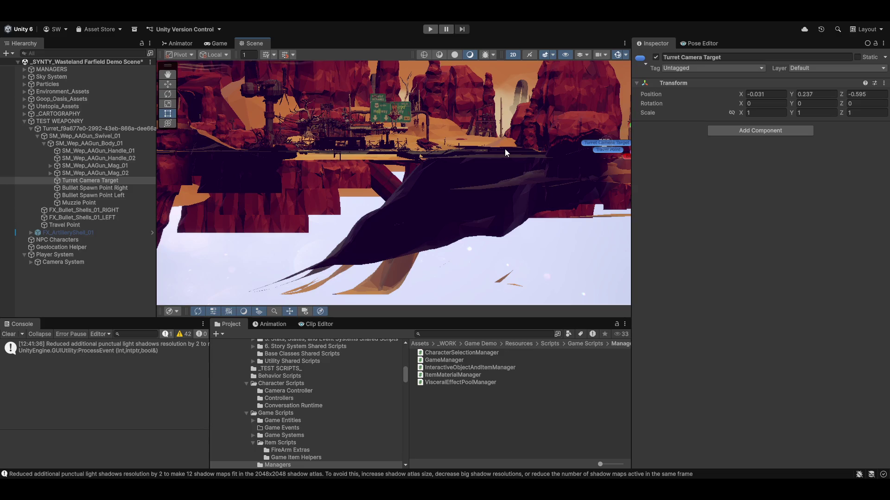
key("2")
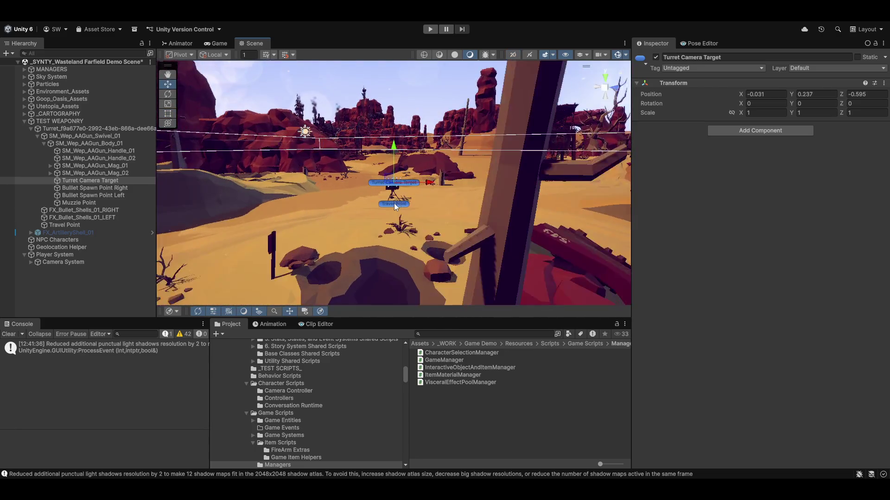
scroll(392, 202, "up", 5)
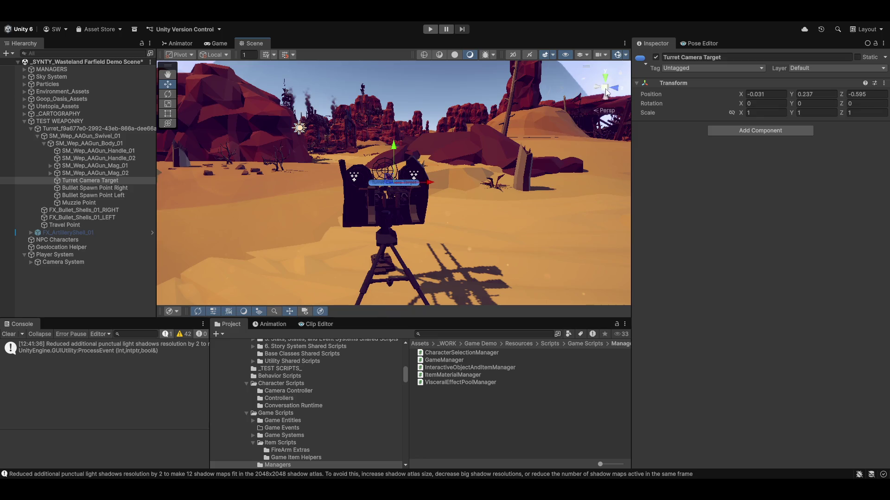
- View the target from behind and in front of the sight, then select the turret root object
mouse_move(463, 187)
left_mouse_down()
mouse_move(457, 170)
mouse_move(583, 113)
left_mouse_up()
left_click(602, 89)
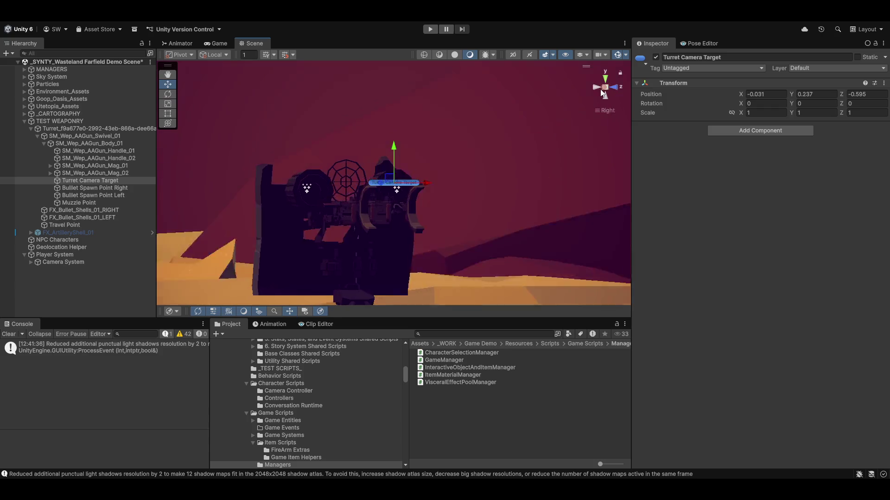
left_click(597, 87)
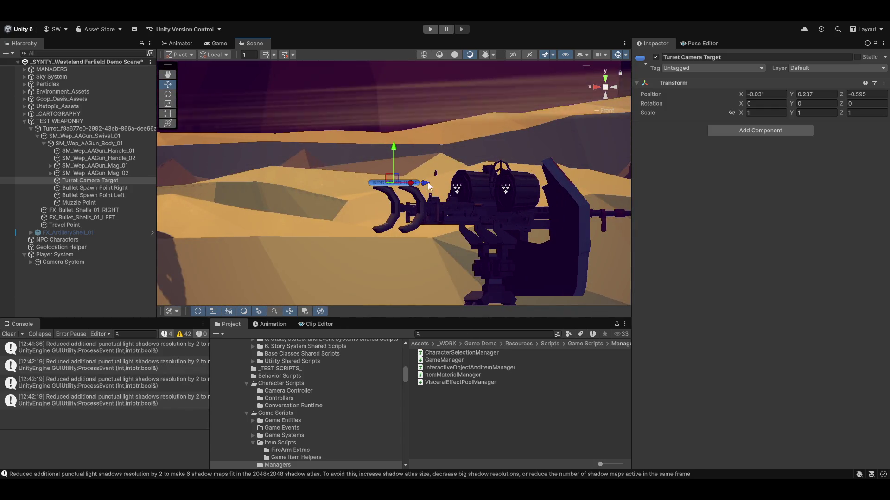
left_click_drag(608, 87, 387, 217)
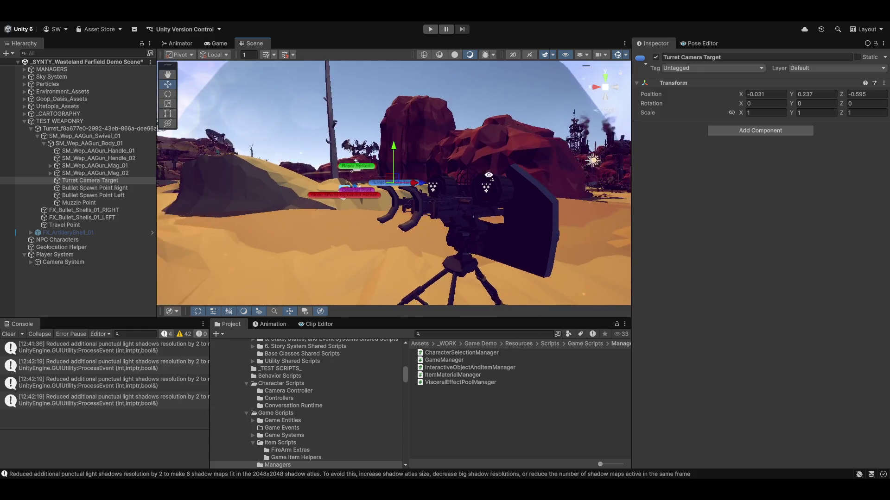
left_click(452, 166)
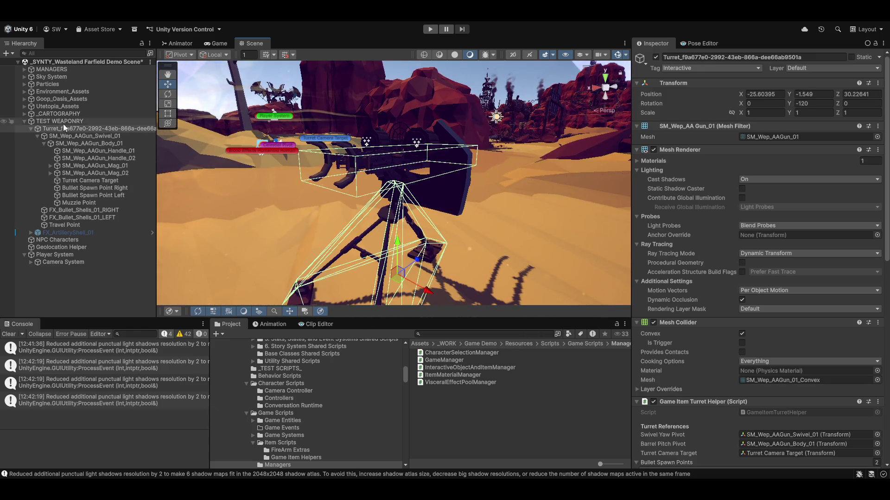
left_click(805, 103)
type("0")
key("Return")
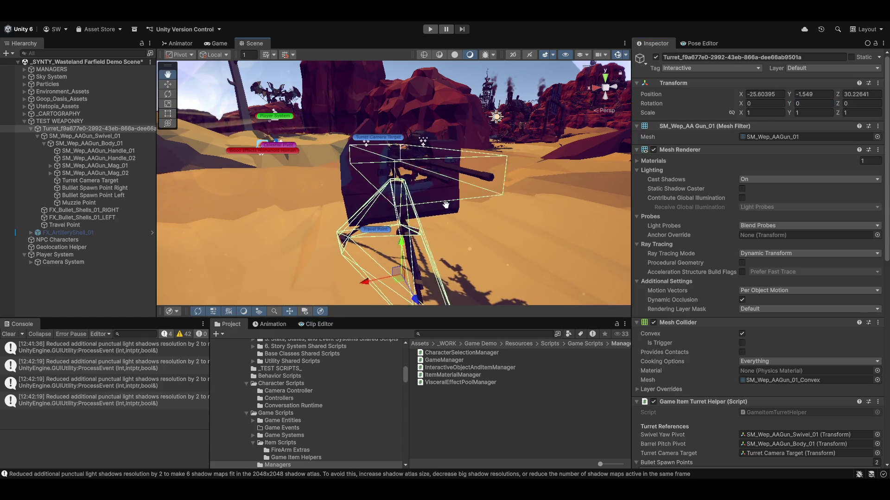
mouse_move(347, 209)
left_mouse_down()
mouse_move(402, 208)
mouse_move(384, 103)
left_mouse_up()
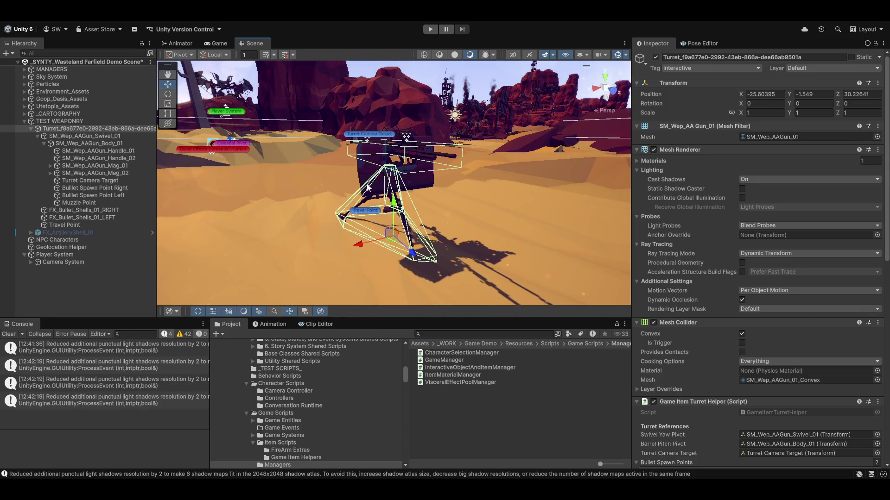
double_click(73, 180)
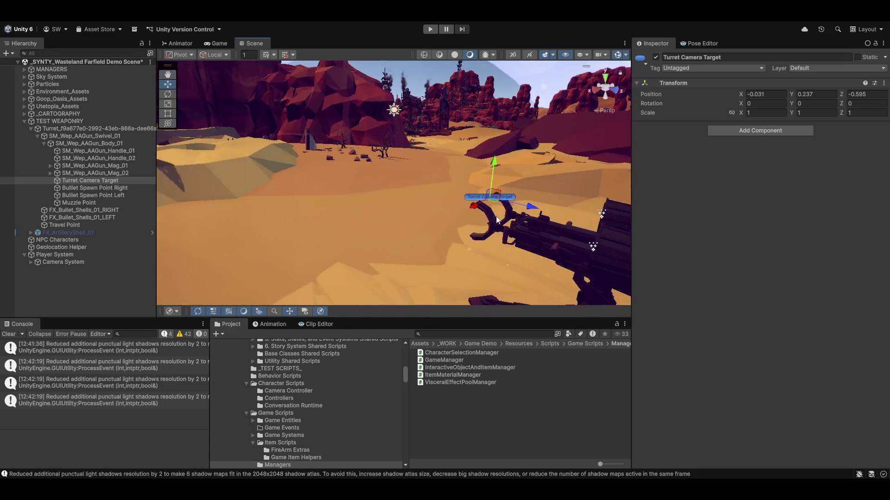
key("2")
key("t")
key("2")
key("w")
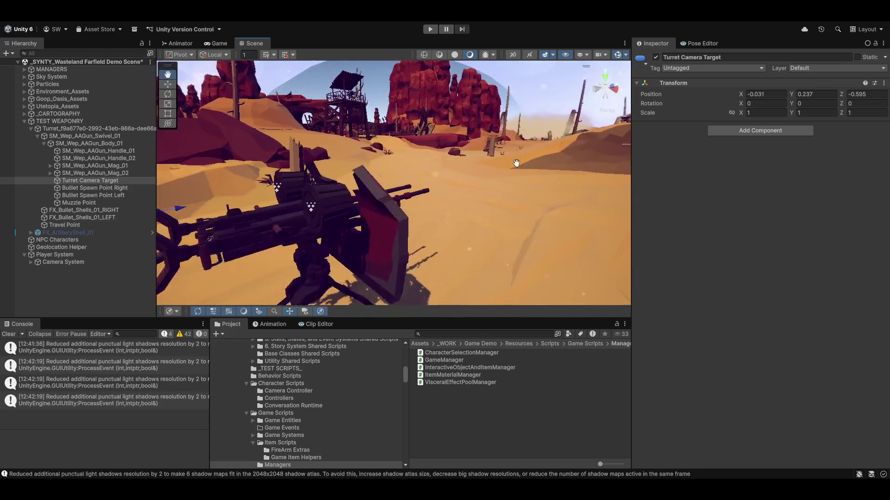
left_click(596, 90)
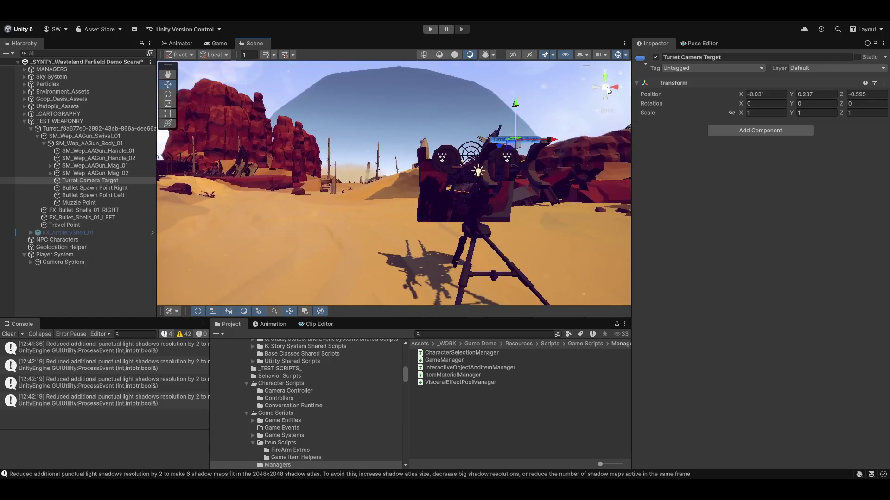
left_click_drag(503, 182, 591, 77)
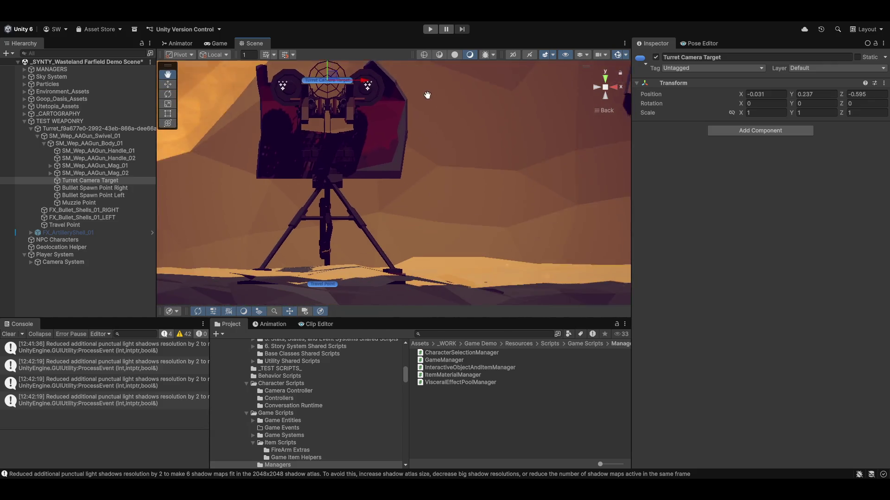
left_click(619, 89)
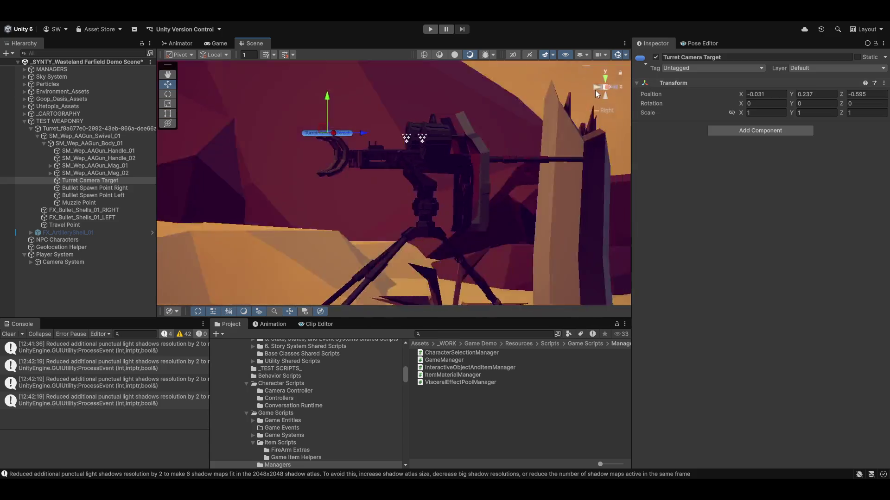
left_click(596, 88)
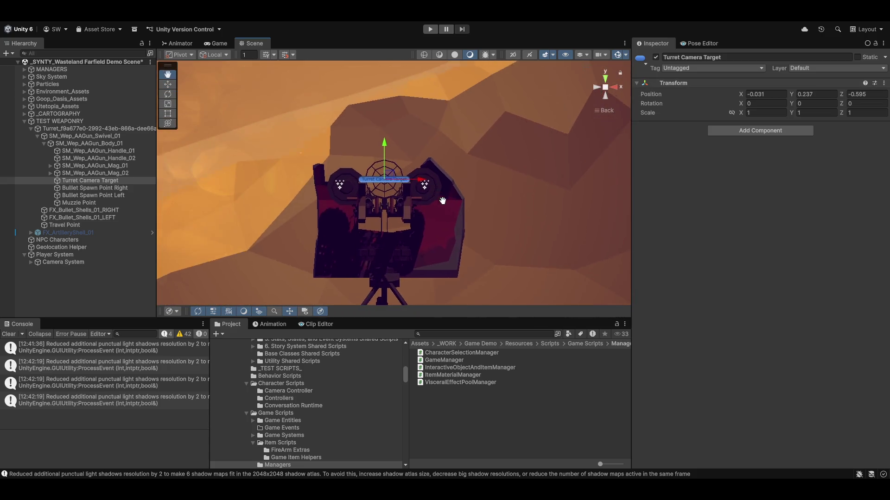
scroll(361, 209, "up", 5)
scroll(365, 202, "up", 2)
scroll(368, 191, "up", 2)
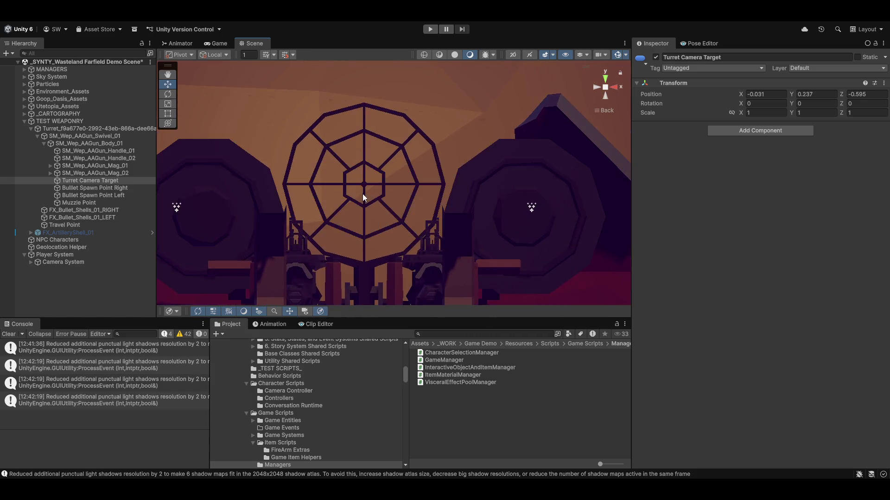
scroll(363, 193, "down", 2)
scroll(379, 192, "down", 2)
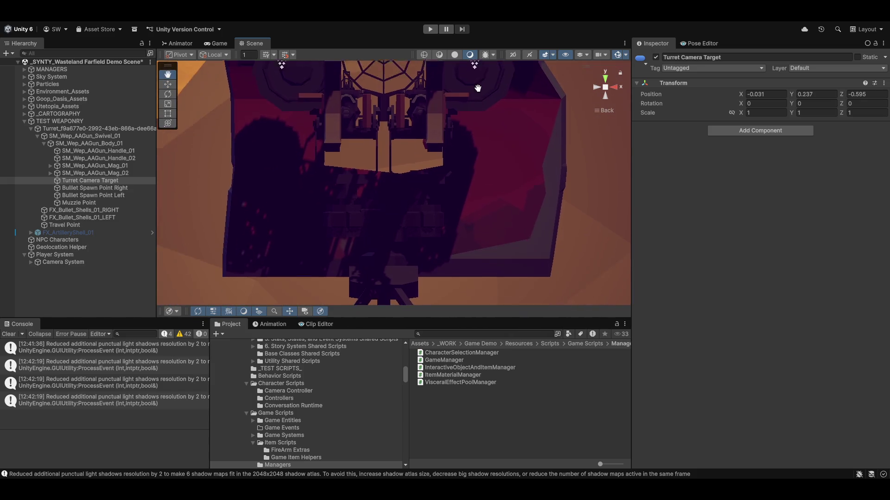
- Orbit and pan around the turret to study the sight from behind and the side
left_click_drag(379, 191, 466, 213)
left_click_drag(446, 155, 448, 169)
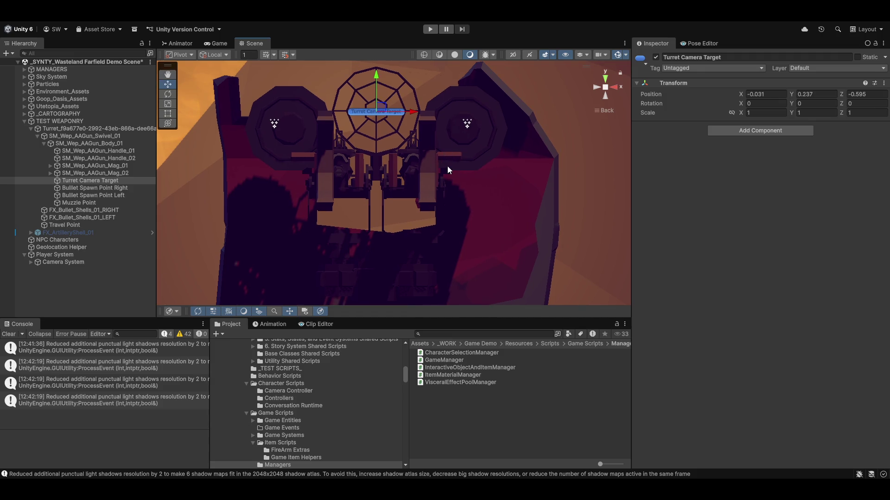
scroll(502, 128, "up", 3)
scroll(522, 151, "down", 3)
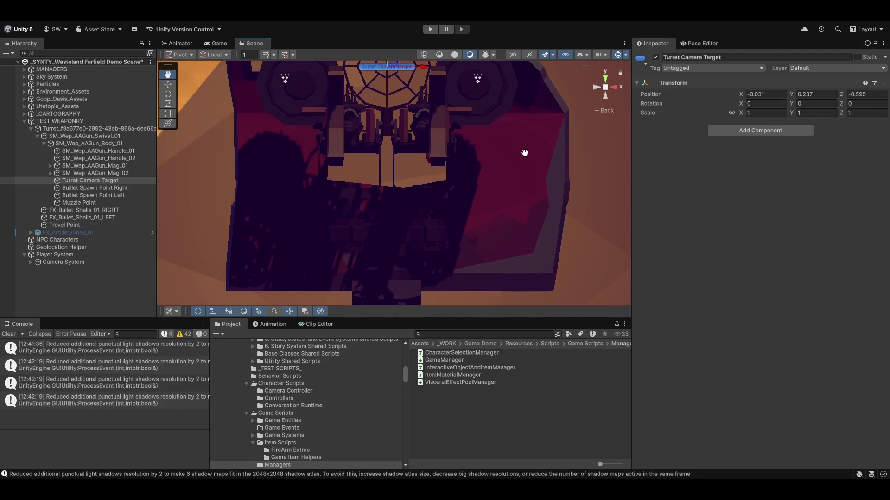
left_click_drag(522, 150, 543, 204)
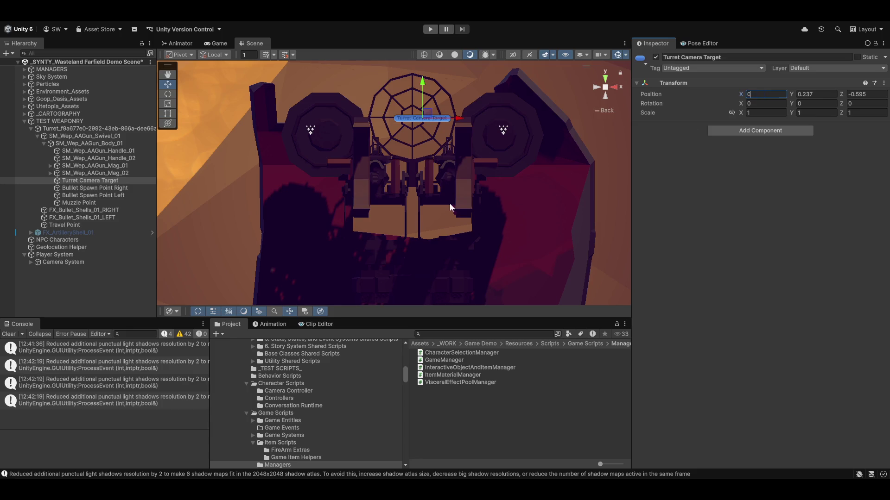
mouse_move(450, 204)
left_mouse_down()
mouse_move(452, 255)
mouse_move(28, 197)
left_mouse_up()
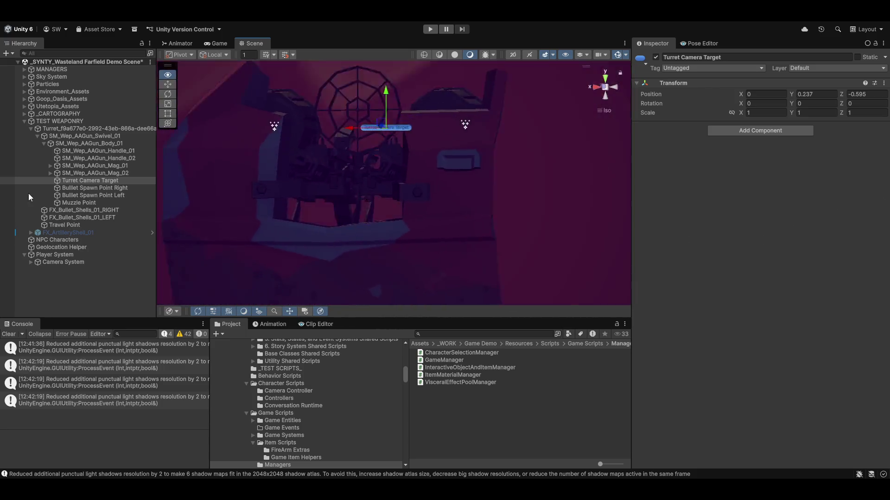
left_click_drag(28, 197, 629, 214)
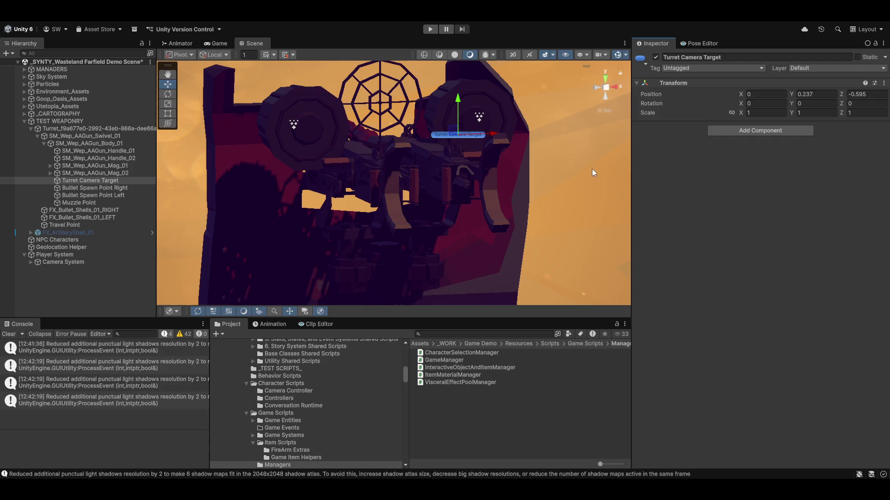
mouse_move(591, 169)
left_mouse_down()
mouse_move(470, 176)
mouse_move(463, 190)
left_mouse_up()
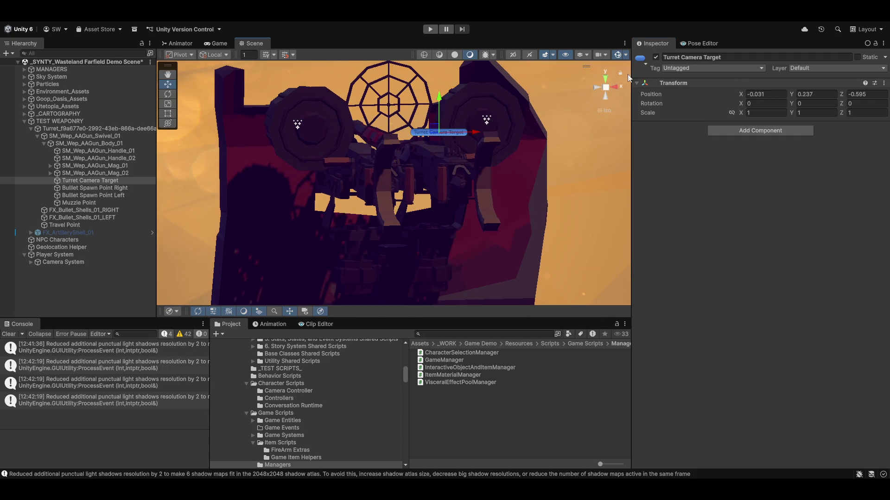
left_click(600, 88)
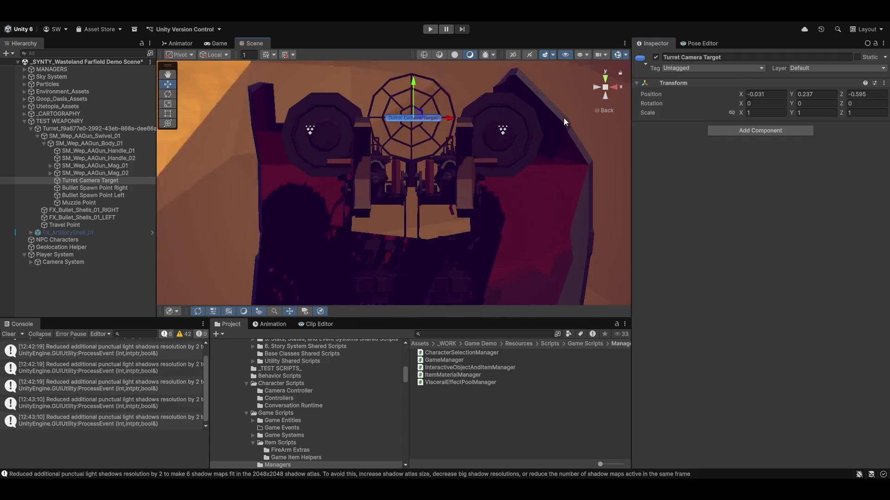
left_click_drag(517, 169, 406, 95)
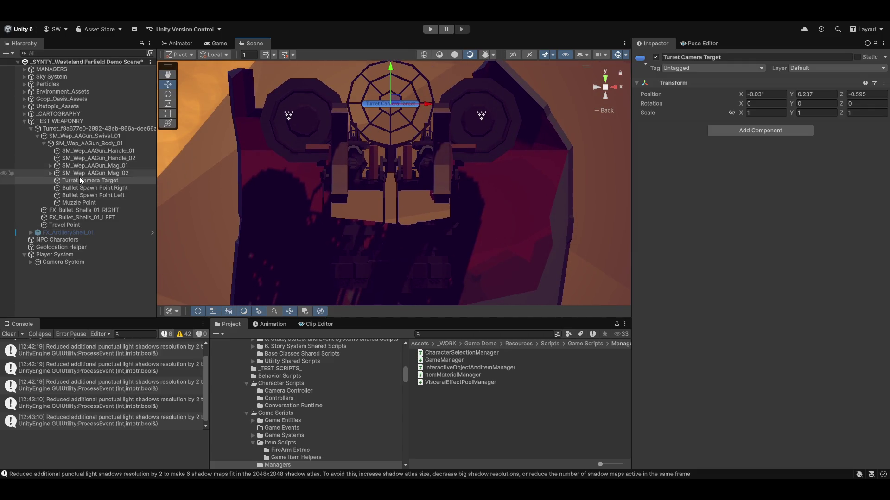
left_click_drag(593, 125, 686, 140)
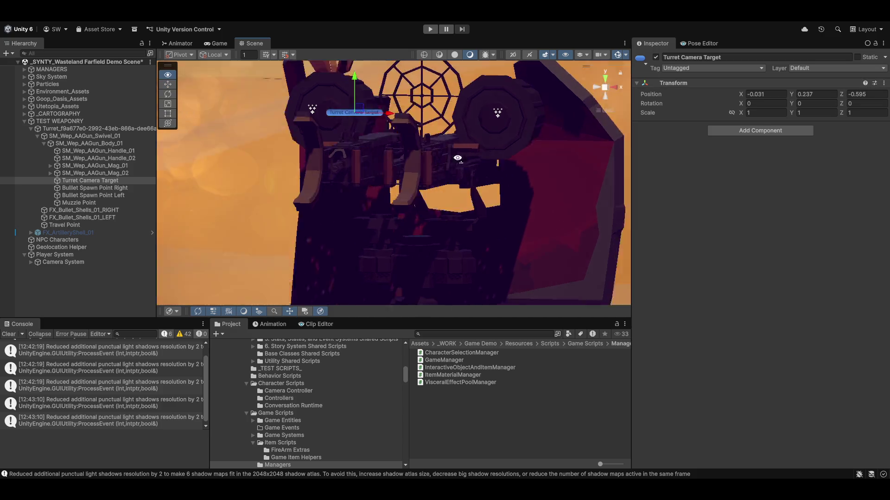
left_click(614, 93)
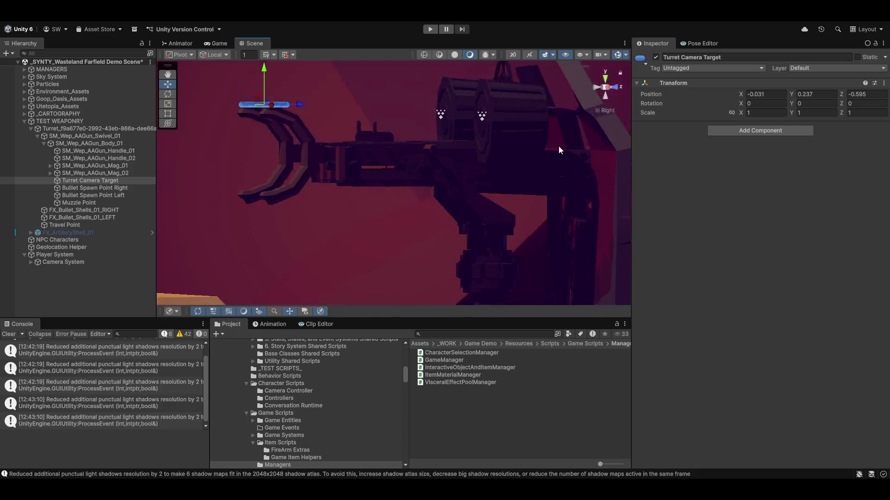
left_click_drag(388, 207, 382, 141)
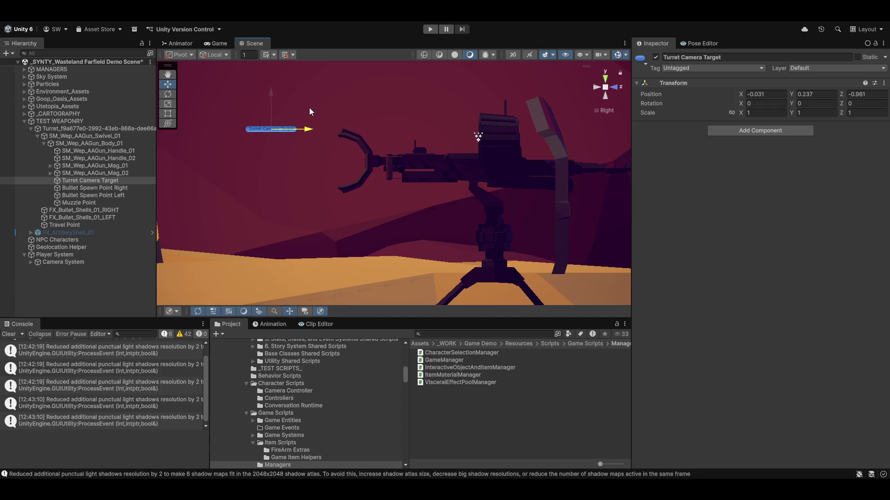
- Move the Turret Camera Target back to Position Z -1 and start the play test
left_click_drag(310, 107, 303, 105)
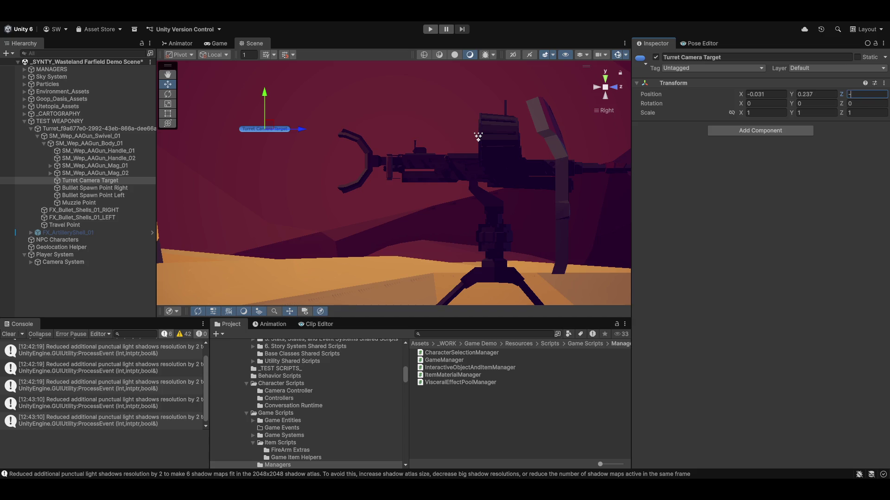
type("1")
key("Return")
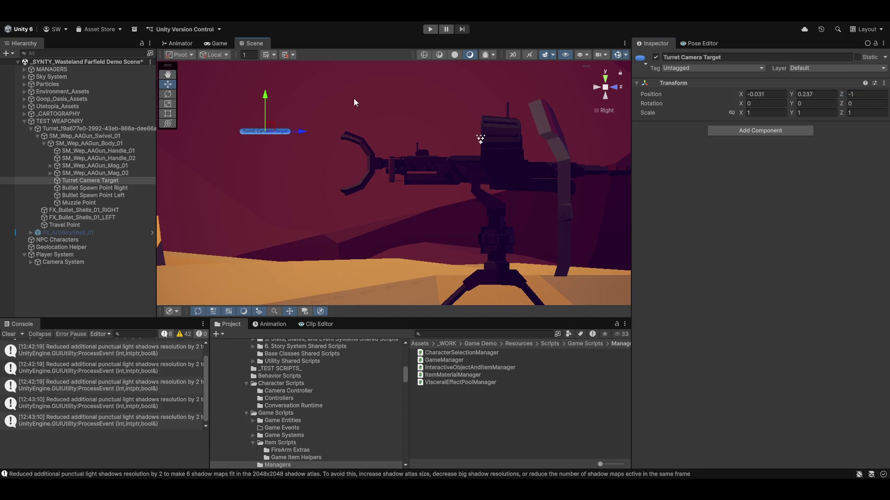
left_click(430, 29)
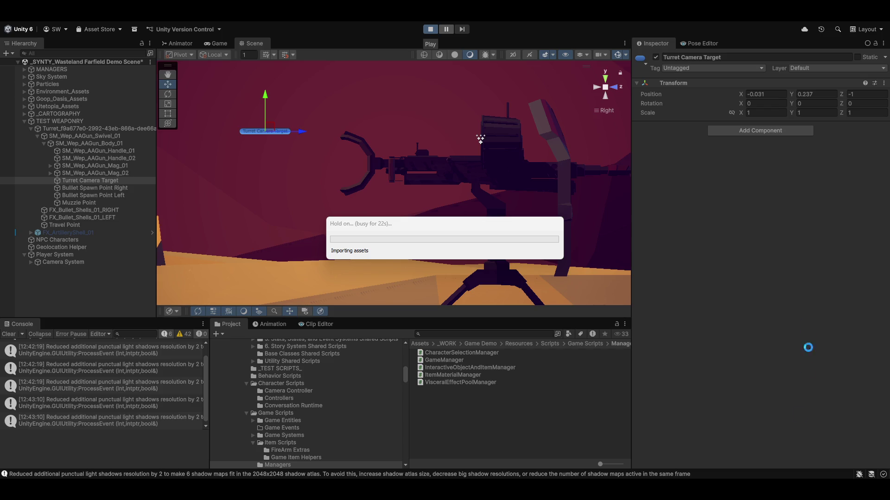
- Dismiss the Windows Quick Settings panel while Play mode loads
key("super+a")
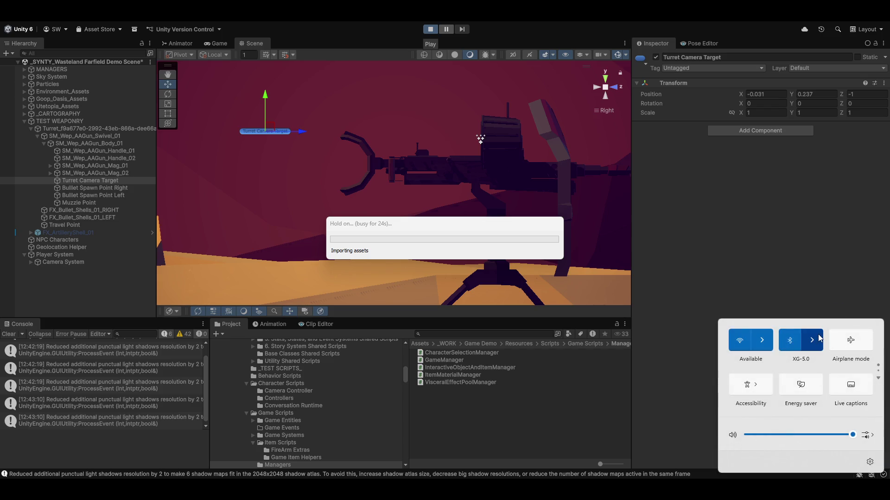
left_click(670, 394)
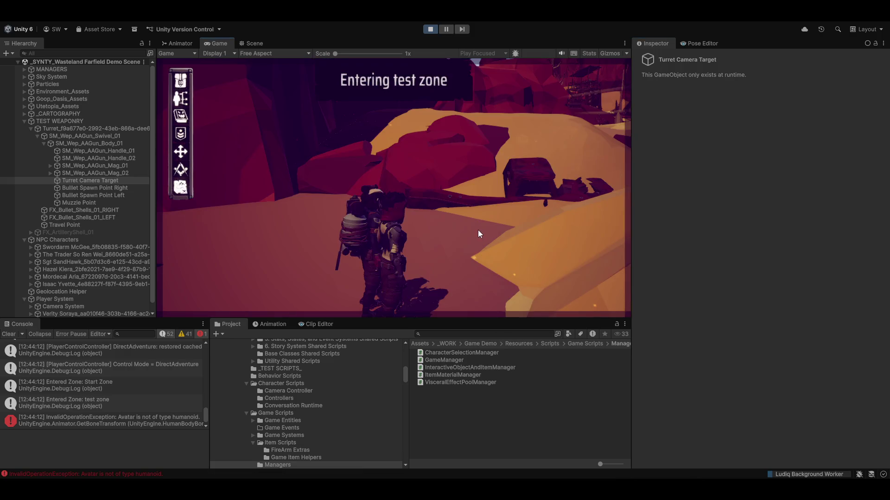
- Walk the character across the desert to the turret and bring up its interaction options
key("w")
key("w")
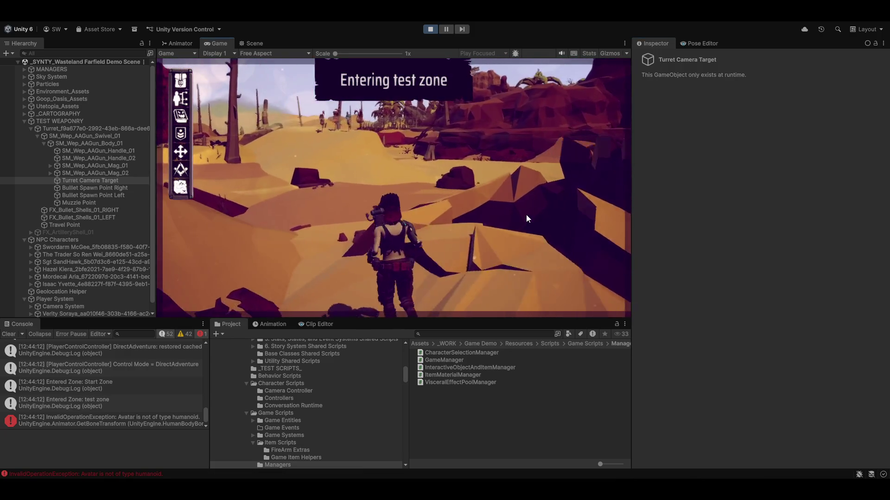
key("w")
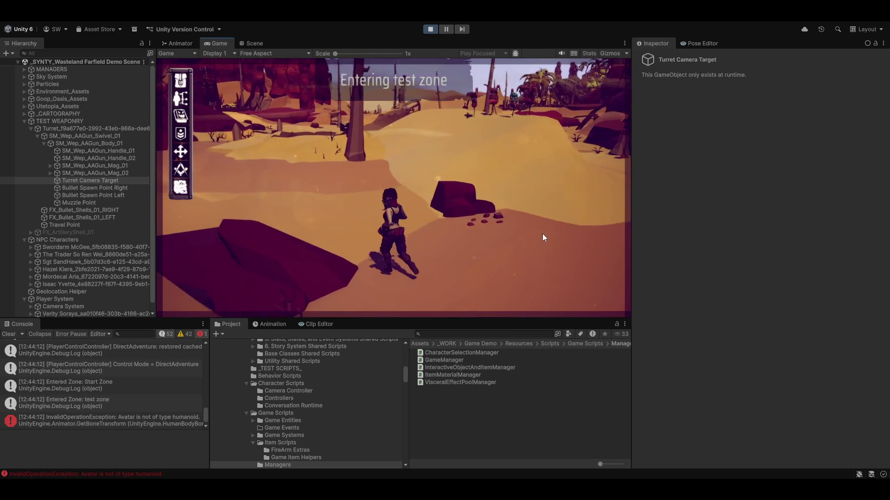
key("w")
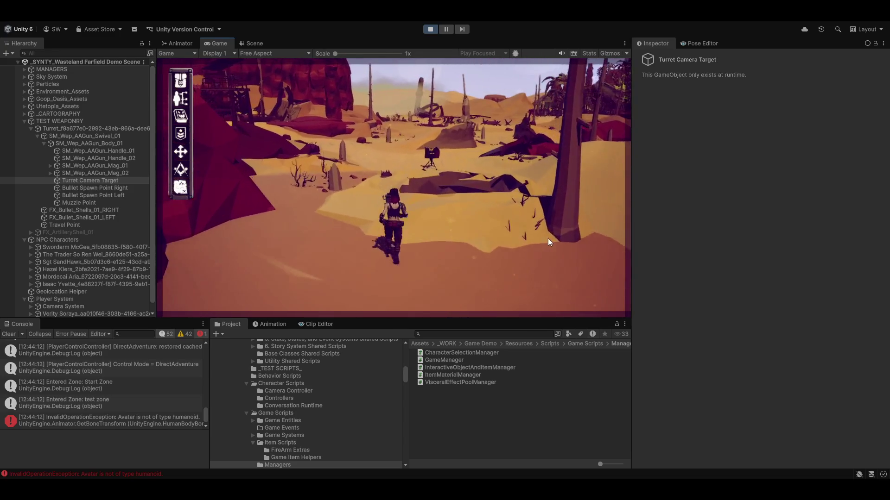
key("w")
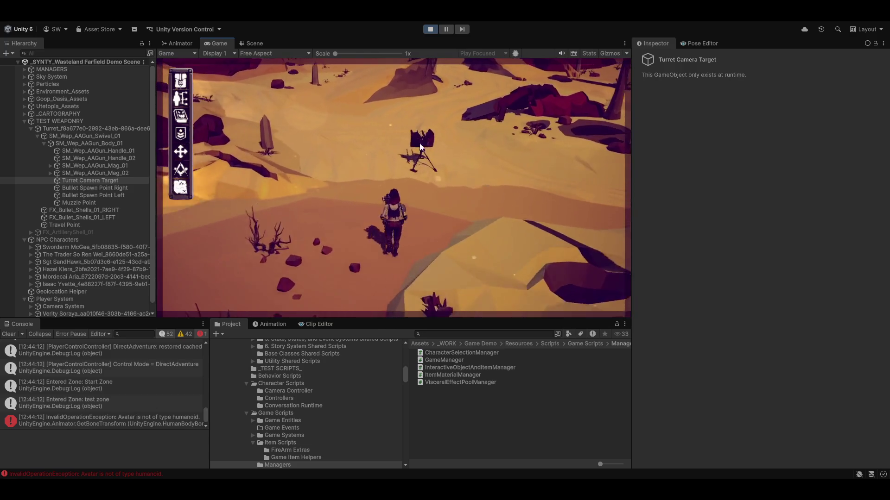
left_click(379, 171)
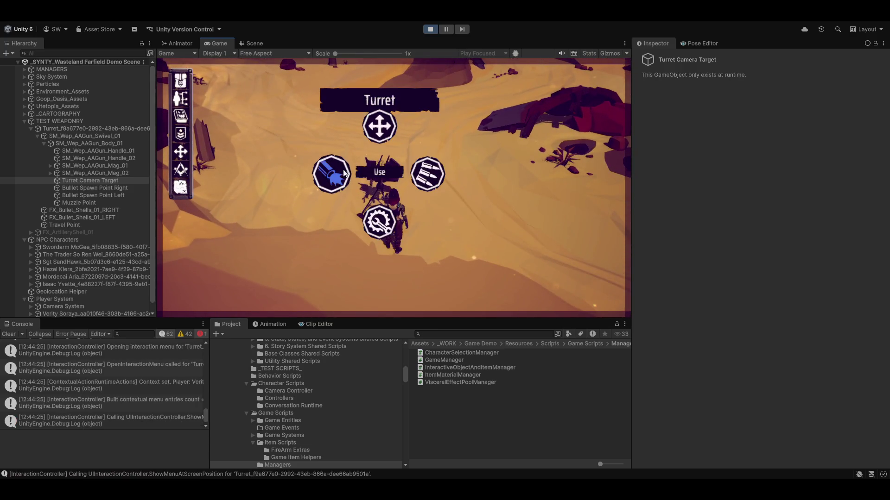
- Use the turret to mount it, fire through the ring sight, then dismount with E
key("s")
left_click(433, 170)
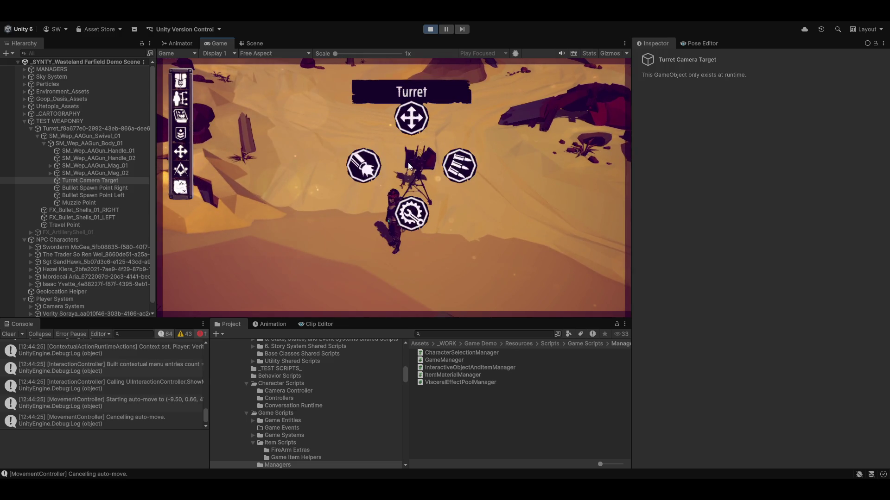
left_click(410, 210)
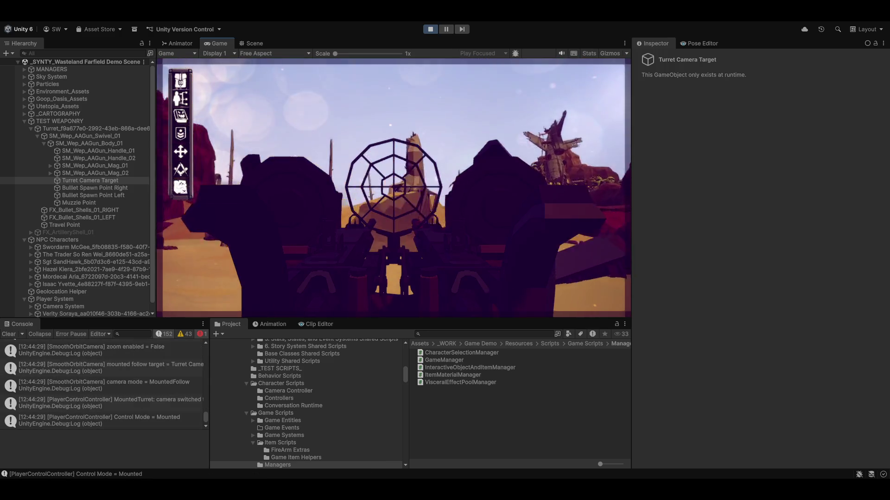
left_click(394, 187)
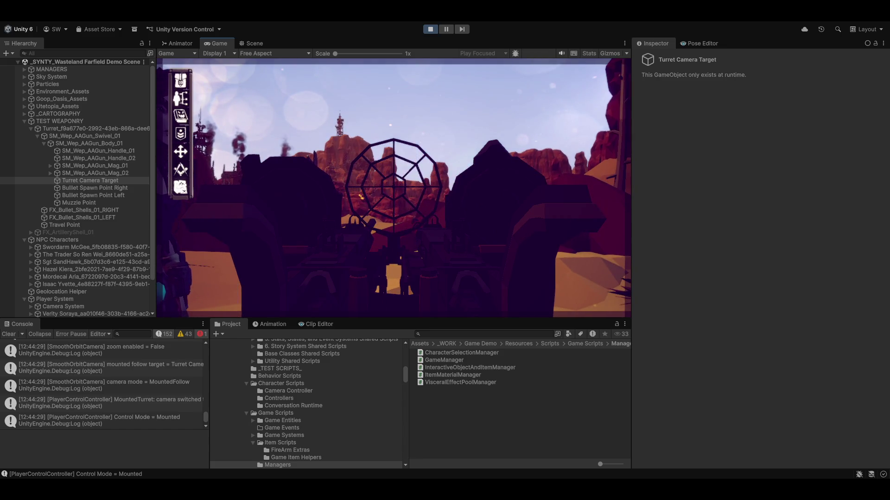
key("e")
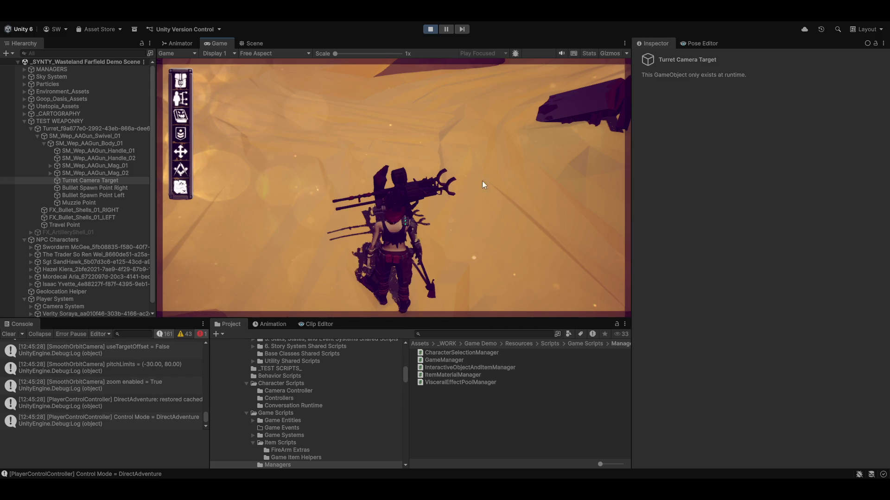
- Mount the turret via its radial menu, fire a burst through the sight, then dismount with E
left_click(365, 177)
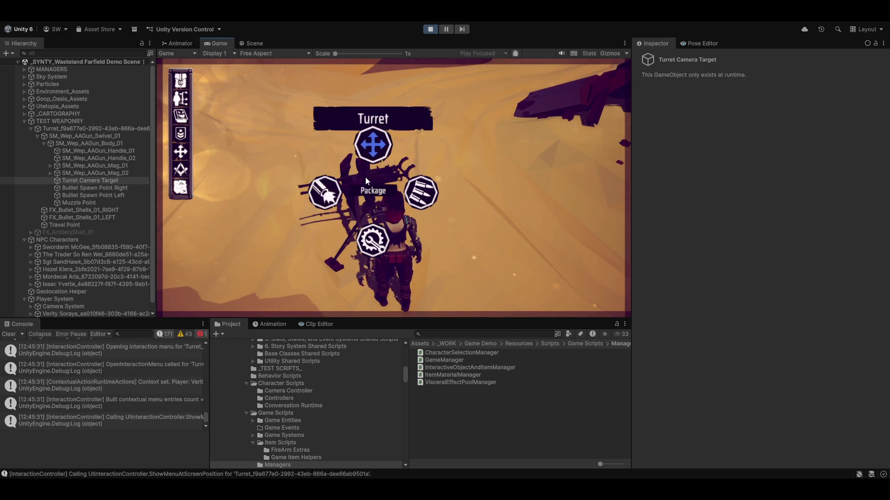
left_click(373, 145)
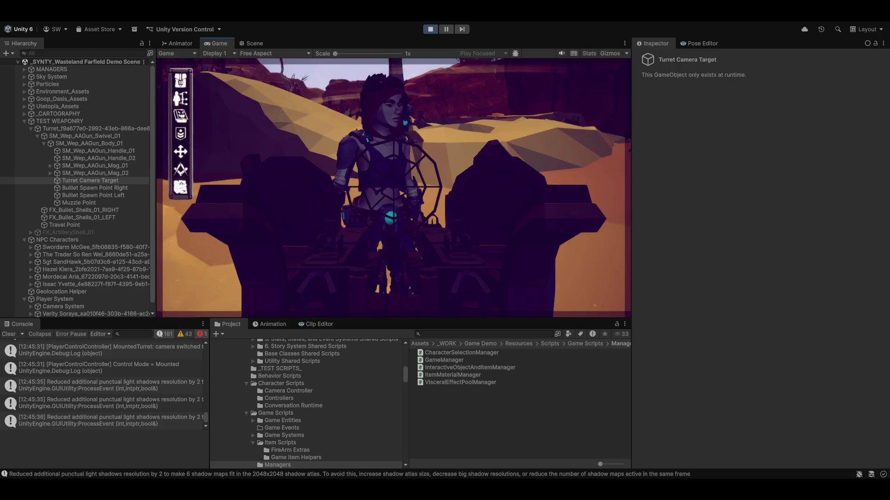
left_click(393, 185)
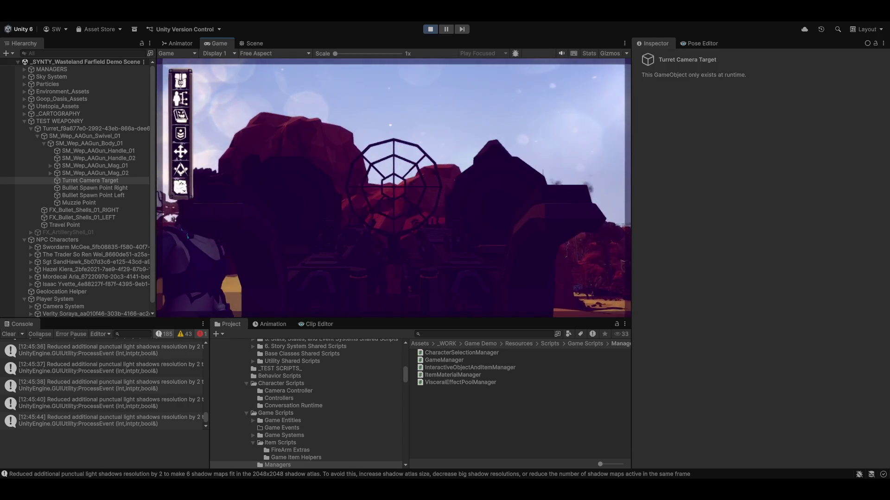
key("e")
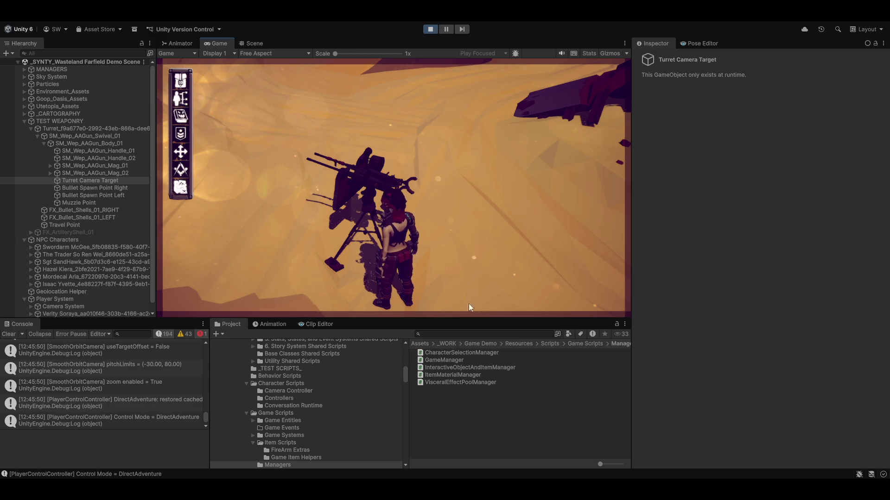
- Run the character along the sandy path back to the turret and mount it again
right_click(556, 194)
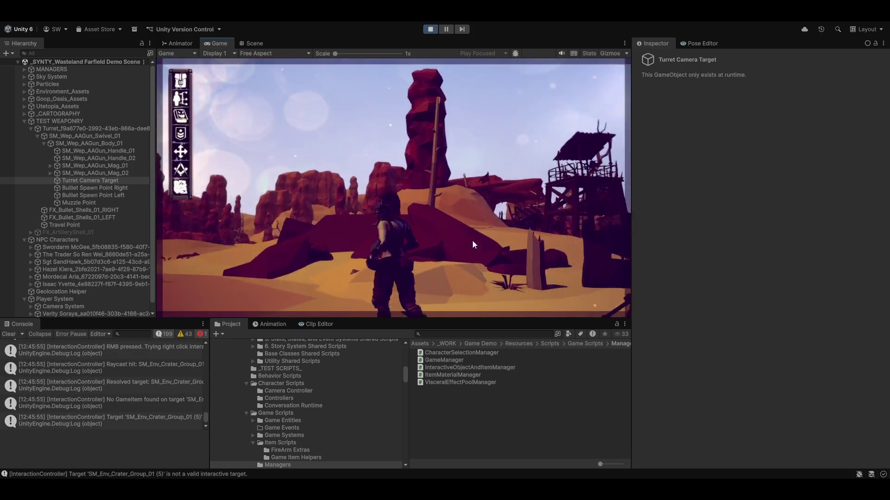
key("w")
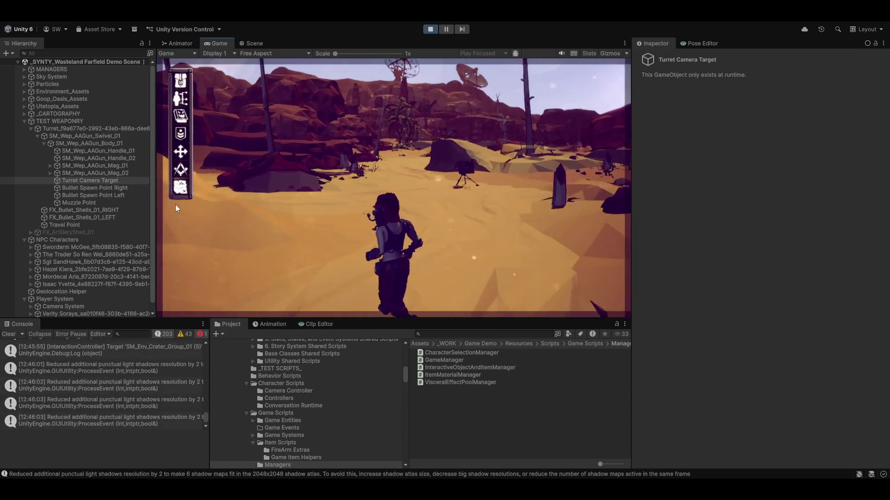
left_click(472, 168)
left_click(393, 176)
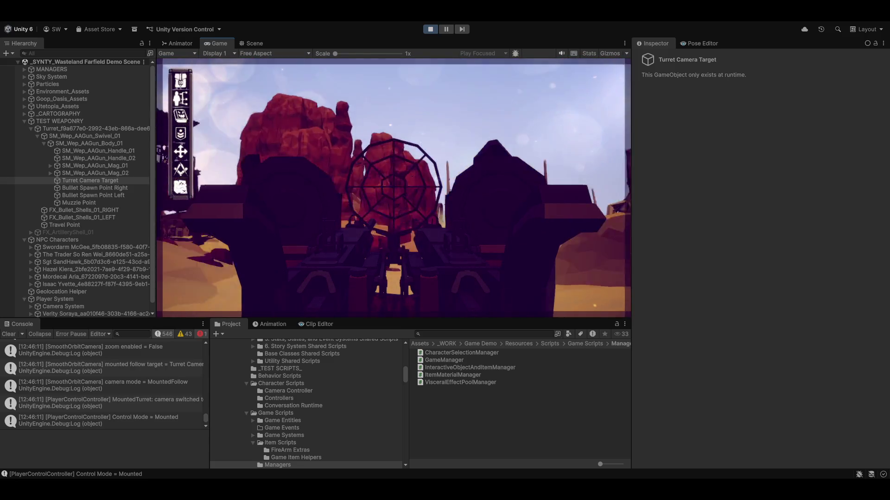
- Fire the turret guns once more, dismount with E, and stop the play test
left_click(393, 187)
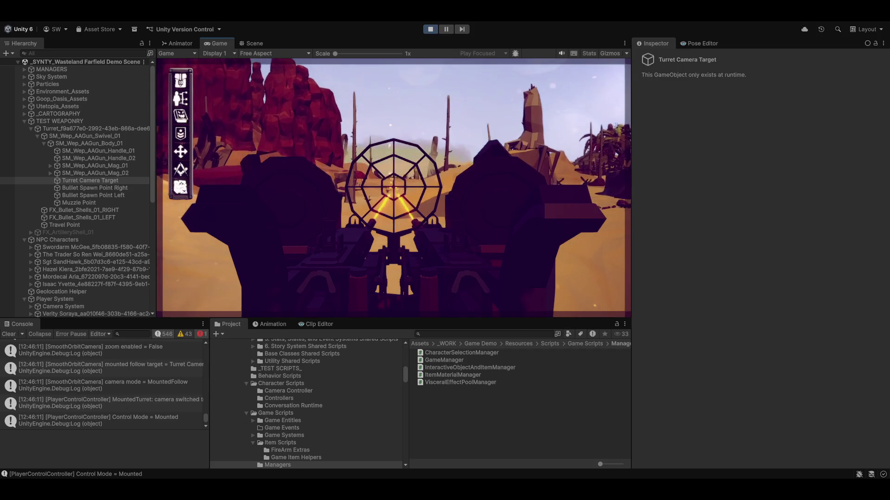
key("e")
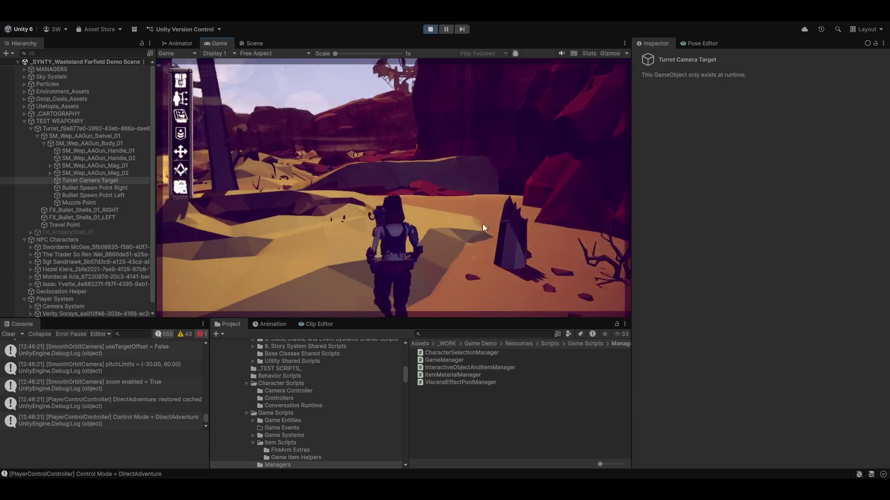
left_click(430, 29)
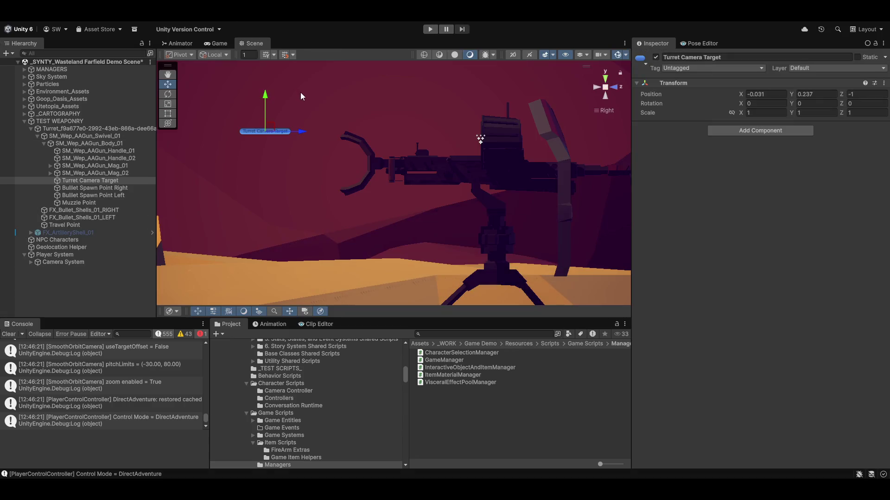
- Toggle the Scene view into 2D, pan around the camera target, and return to 3D
key("2")
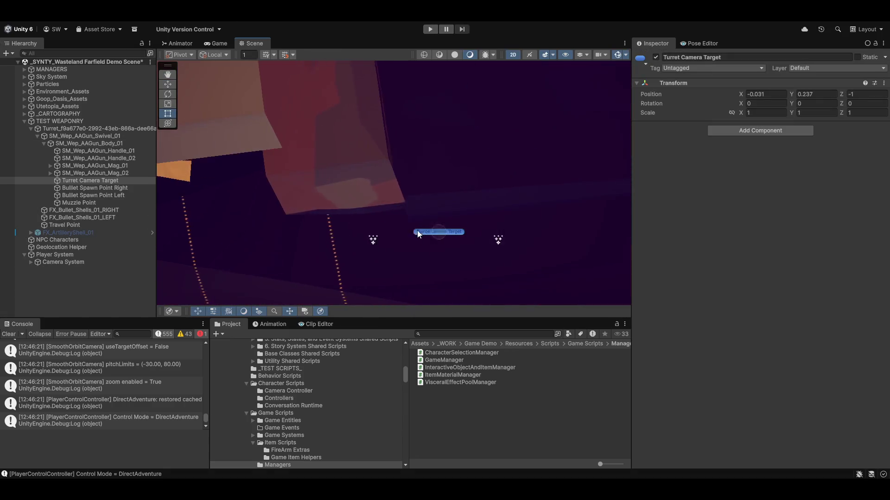
left_click_drag(402, 204, 411, 185)
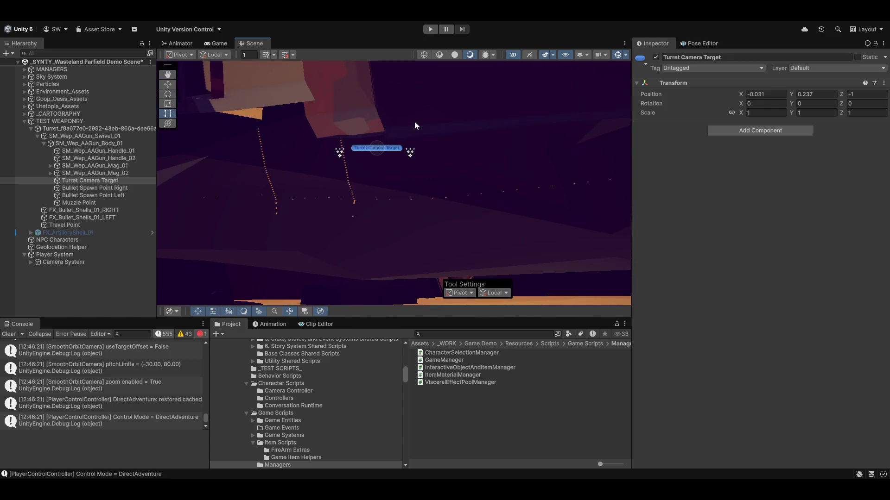
key("2")
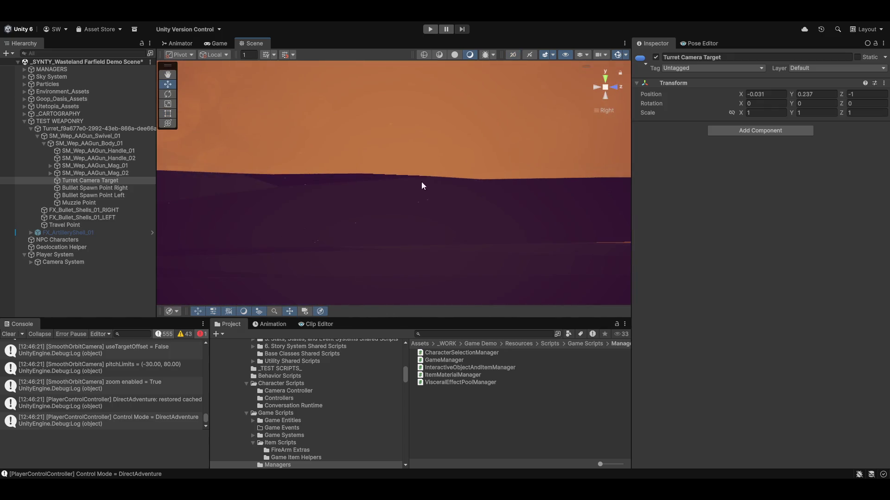
- Orbit up toward the sky, switch the gizmo to Persp, and fly closer over the desert terrain
mouse_move(421, 181)
left_mouse_down()
mouse_move(295, 87)
mouse_move(497, 189)
mouse_move(502, 143)
left_mouse_up()
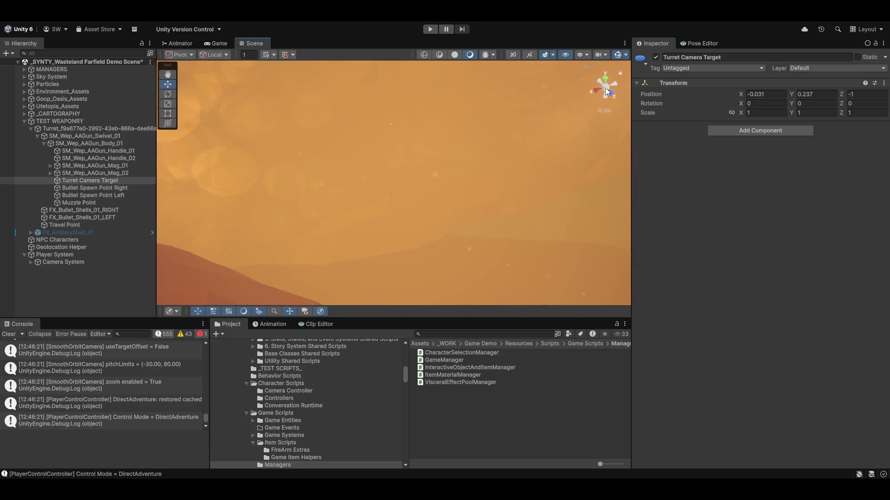
left_click(605, 88)
mouse_move(438, 189)
left_mouse_down()
mouse_move(410, 254)
mouse_move(389, 132)
left_mouse_up()
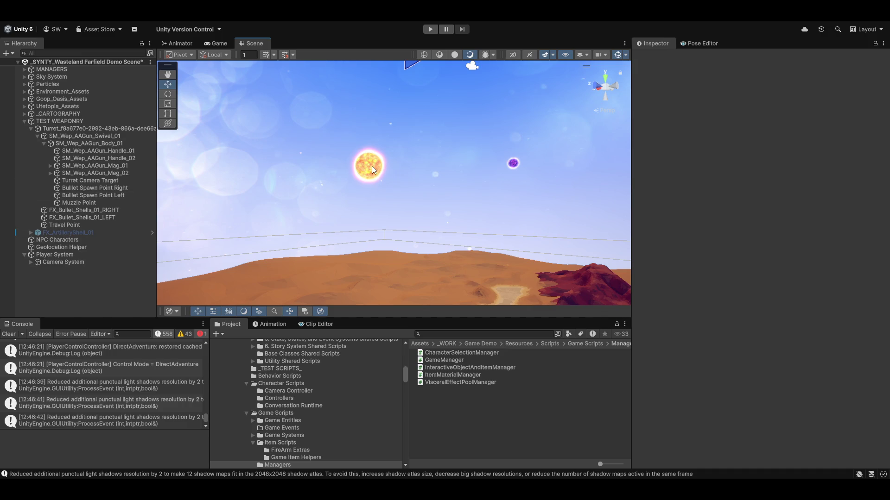
- Select Sun_Red and Sun_Green together and deactivate them so they vanish from the sky
left_click(371, 166)
left_click(63, 113, "ctrl")
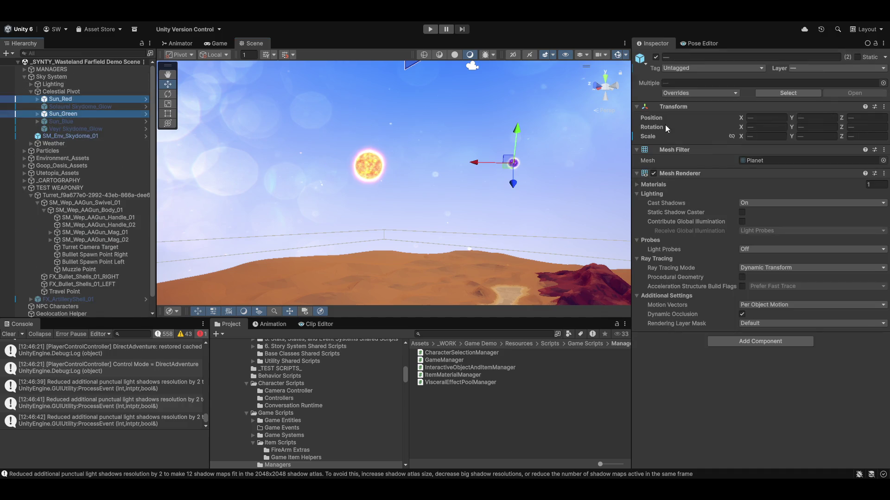
left_click(655, 56)
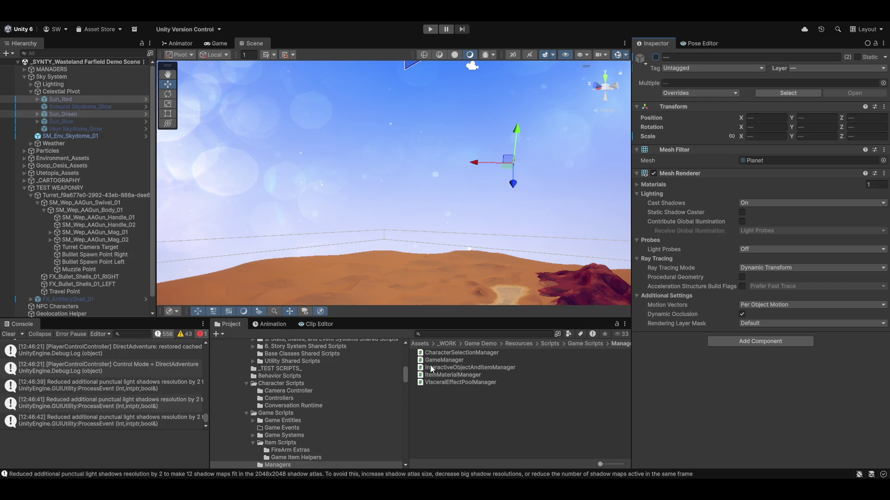
scroll(341, 449, "up", 3)
scroll(283, 403, "up", 2)
scroll(291, 414, "up", 2)
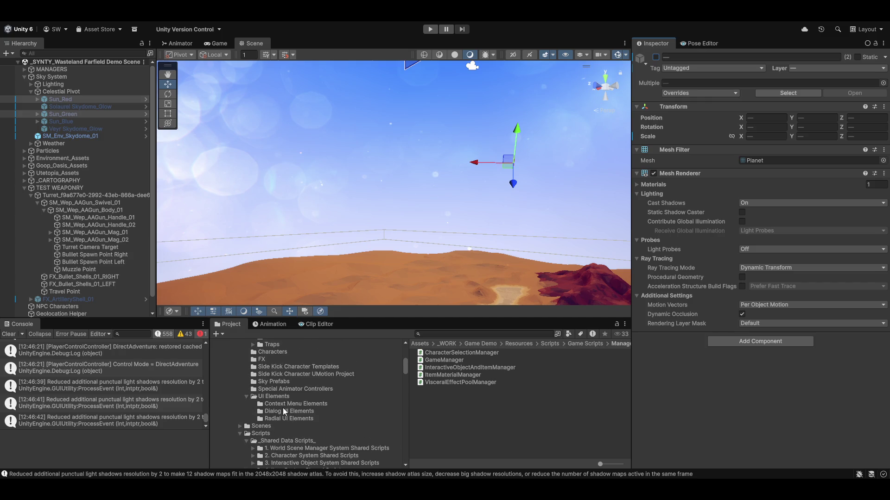
scroll(283, 410, "up", 2)
scroll(283, 417, "up", 2)
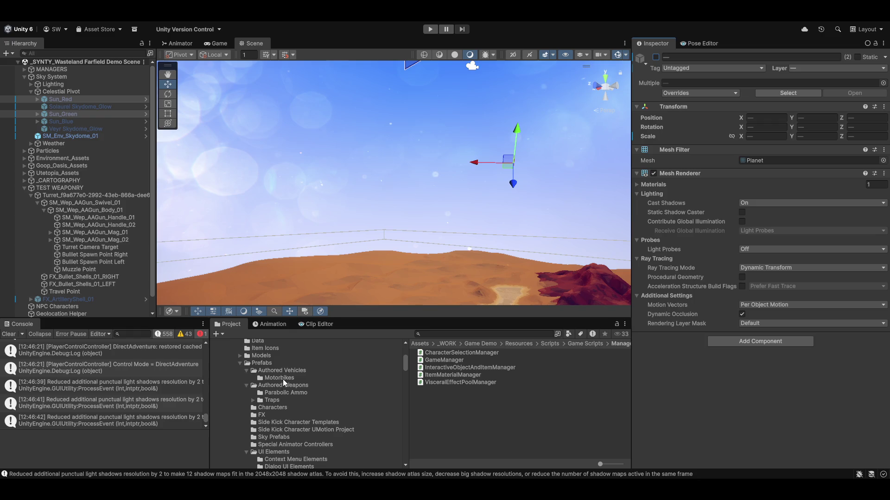
scroll(282, 379, "up", 3)
scroll(298, 405, "down", 2)
scroll(327, 423, "down", 2)
scroll(279, 427, "down", 2)
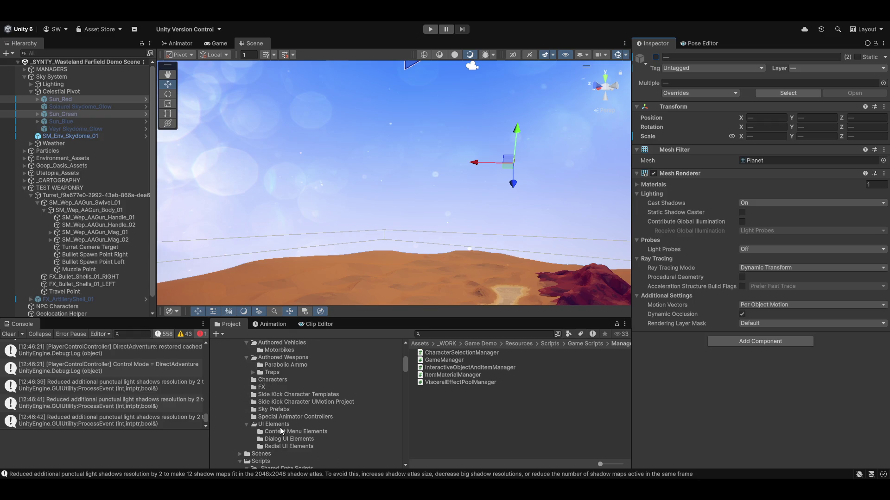
- Collapse the UI Elements, Prefabs and Scripts folders, list the Models folder, and clear the Console
left_click(246, 425)
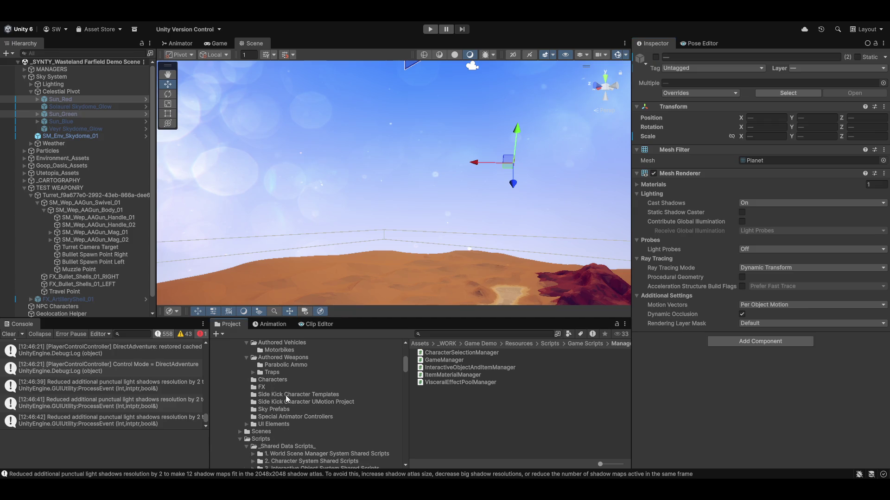
scroll(286, 396, "up", 3)
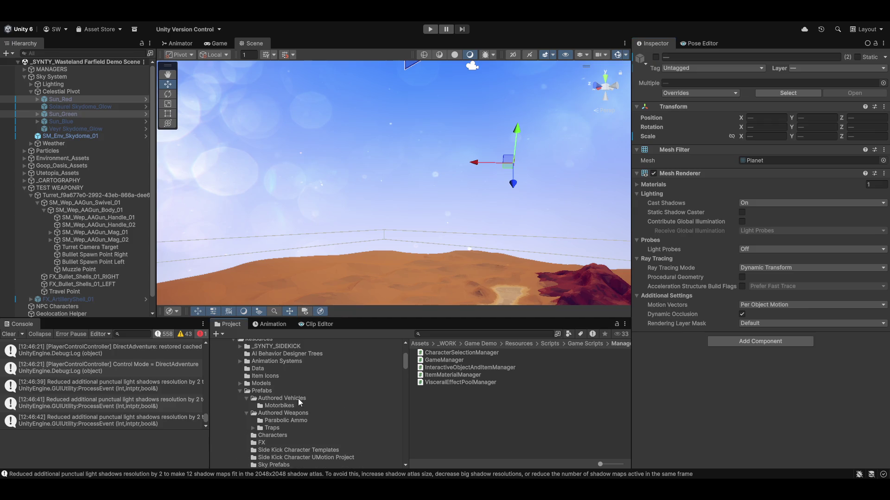
left_click(239, 391)
scroll(251, 394, "down", 2)
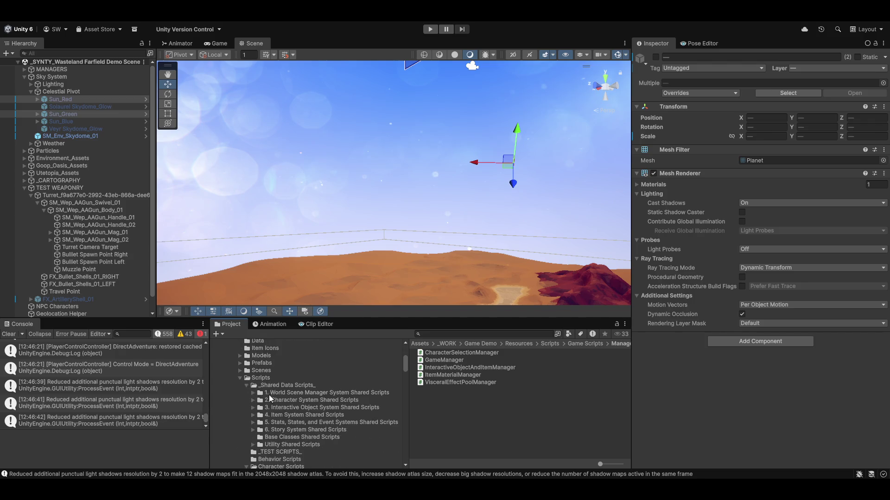
left_click(240, 378)
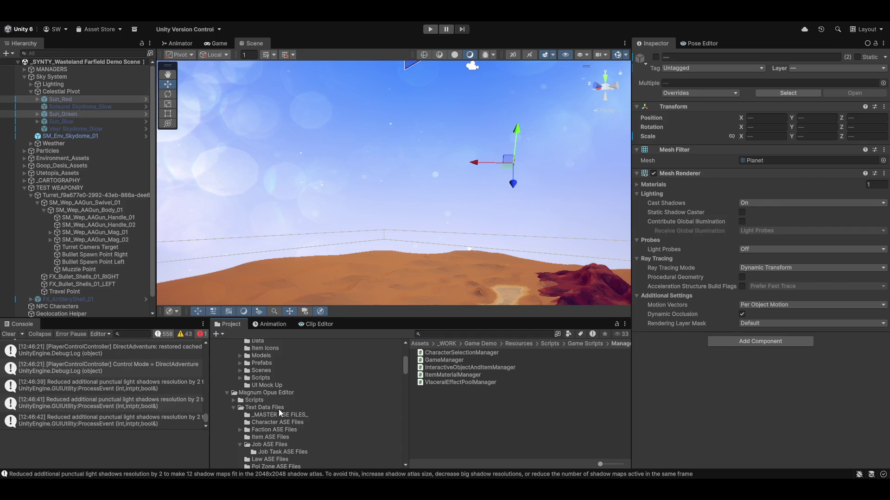
scroll(279, 413, "up", 2)
scroll(279, 412, "up", 2)
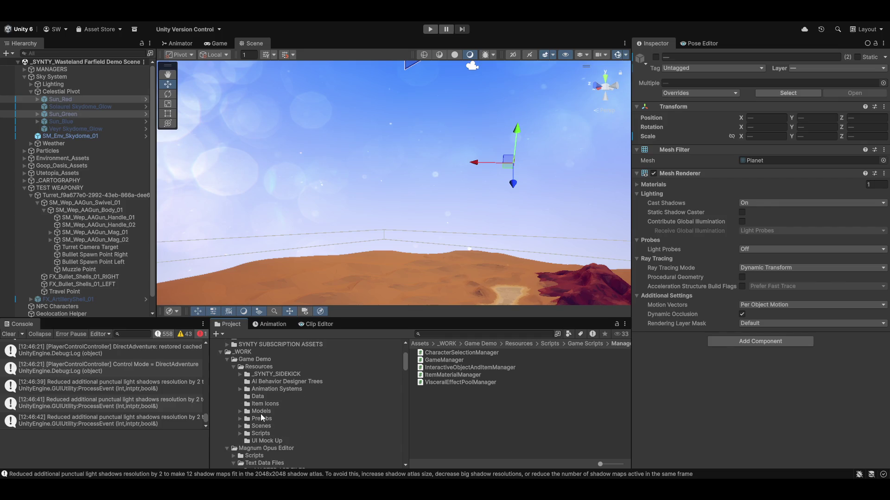
left_click(262, 412)
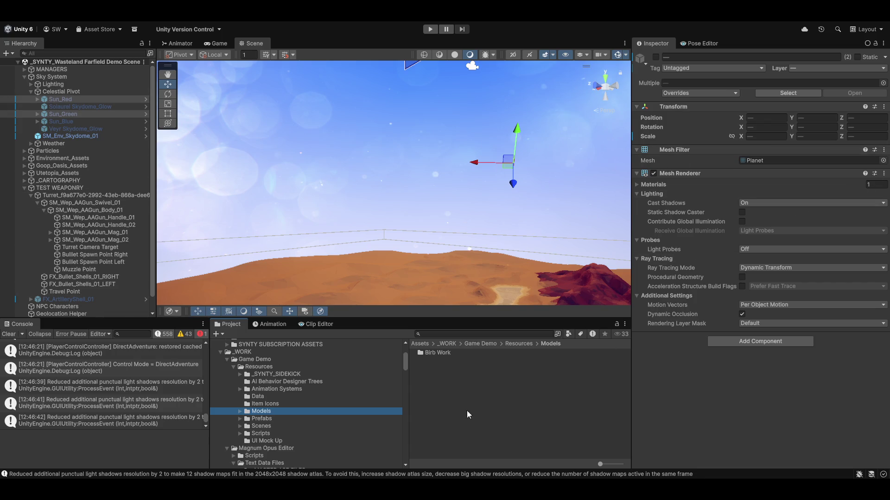
left_click(9, 334)
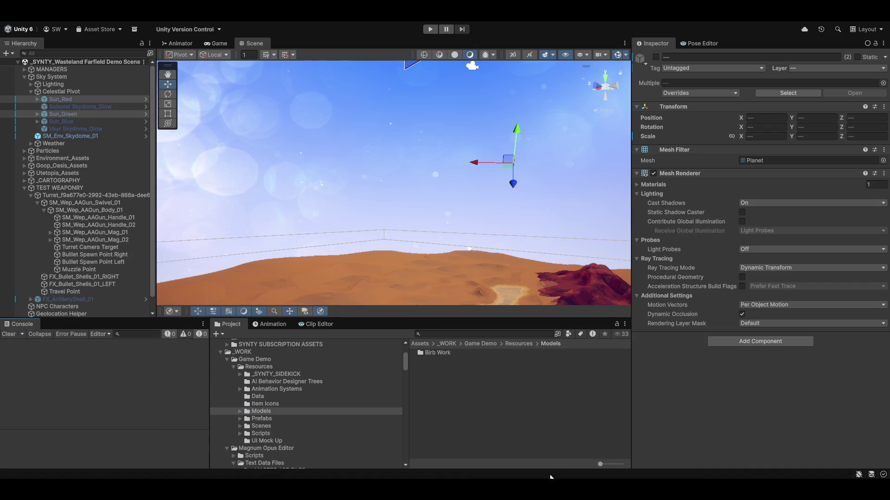
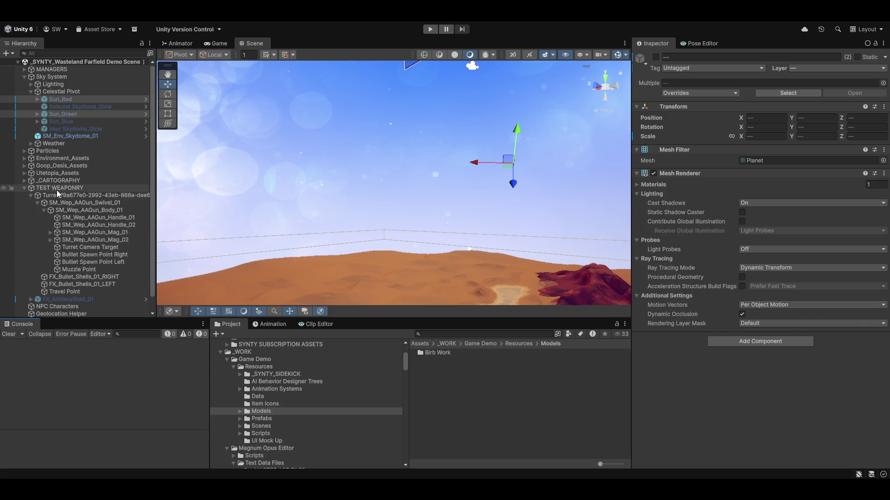
- Select and frame SM_Wep_AAGun_Body_01, undoing an accidental position change while orbiting
left_click(87, 210)
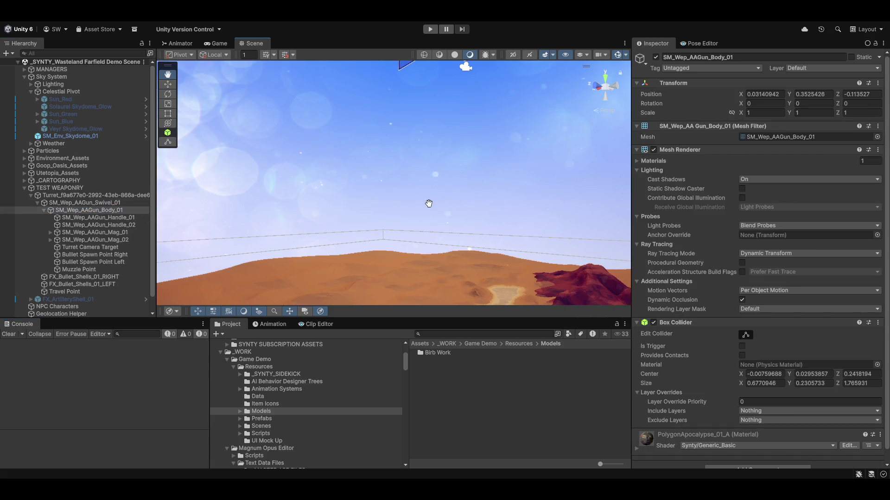
key("f")
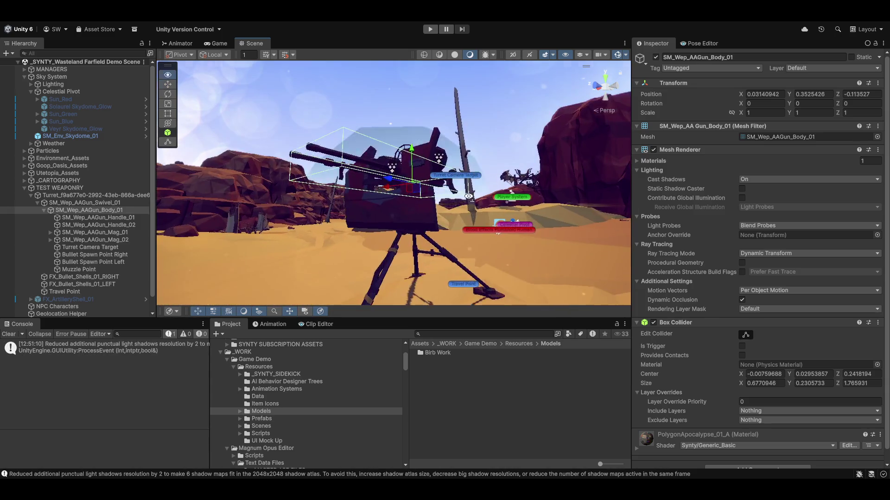
mouse_move(496, 150)
left_mouse_down()
mouse_move(432, 180)
mouse_move(470, 195)
mouse_move(389, 161)
mouse_move(414, 179)
mouse_move(429, 139)
mouse_move(426, 183)
mouse_move(405, 187)
mouse_move(463, 240)
mouse_move(344, 256)
left_mouse_up()
key("ctrl+z")
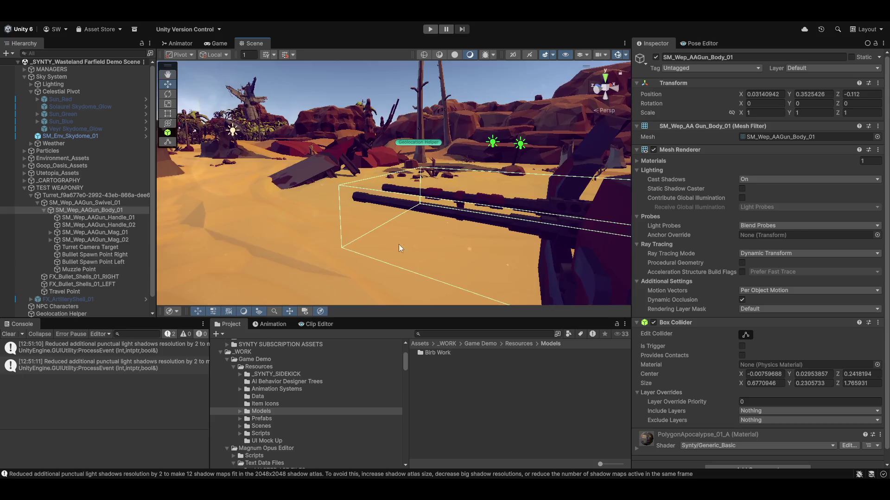
- Inspect the turret from several angles with the body at Z -0.2, then frame the gun handle
mouse_move(344, 256)
left_mouse_down()
mouse_move(345, 269)
mouse_move(351, 205)
mouse_move(384, 155)
left_mouse_up()
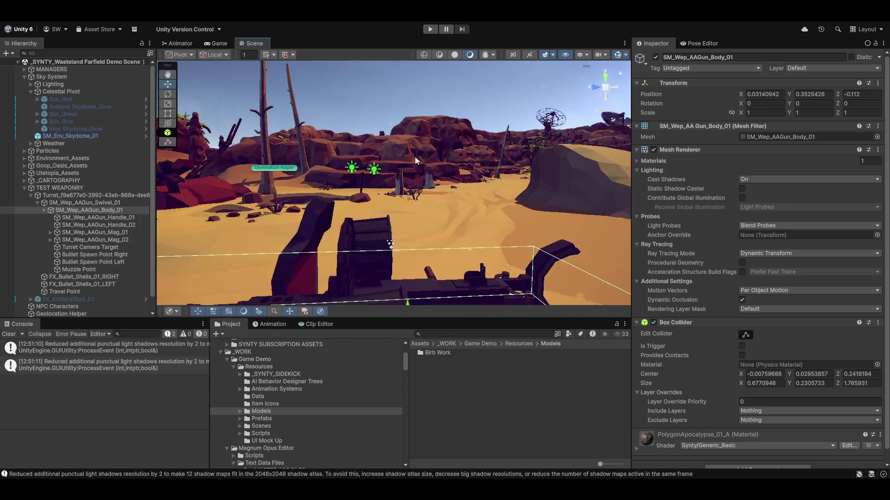
mouse_move(384, 155)
left_mouse_down()
mouse_move(431, 231)
mouse_move(375, 179)
mouse_move(477, 209)
left_mouse_up()
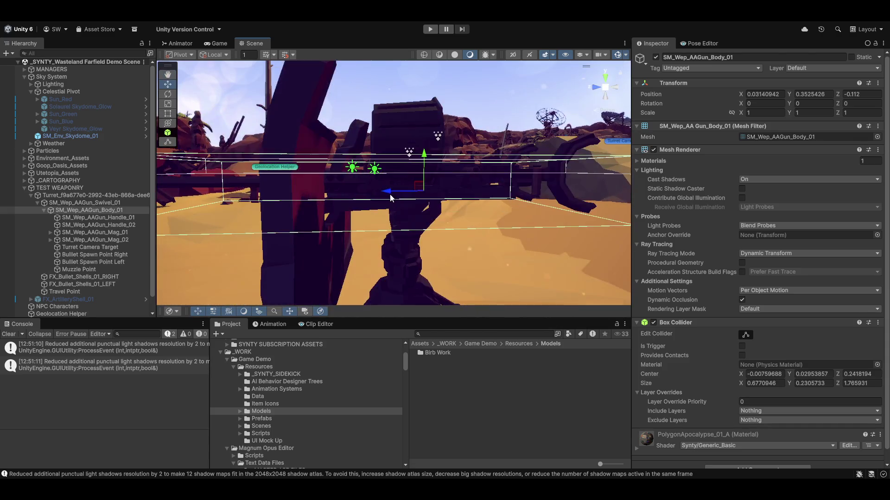
scroll(478, 209, "down", 5)
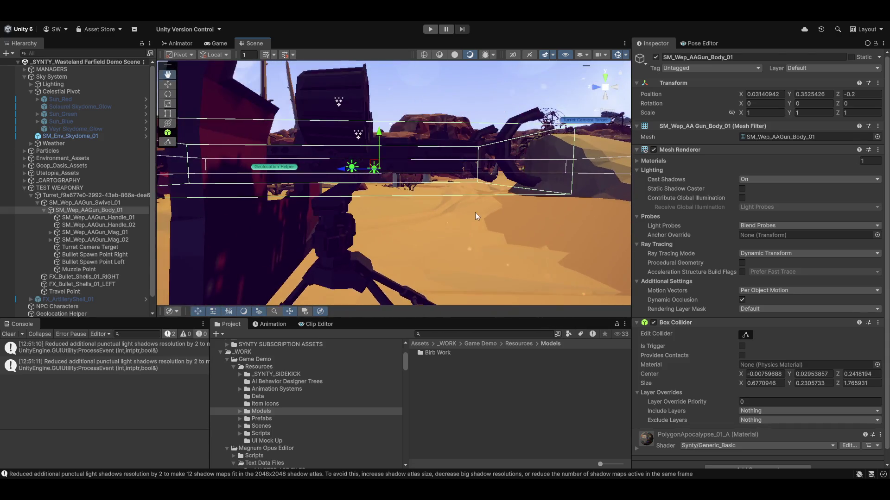
mouse_move(484, 222)
left_mouse_down()
mouse_move(447, 265)
mouse_move(442, 228)
left_mouse_up()
double_click(92, 220)
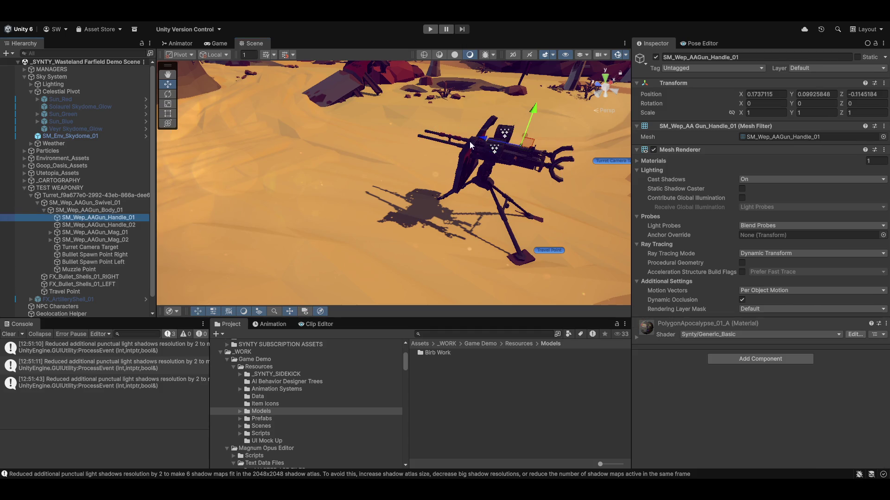
mouse_move(416, 216)
left_mouse_down()
mouse_move(463, 165)
mouse_move(380, 168)
mouse_move(368, 185)
mouse_move(392, 185)
mouse_move(327, 188)
mouse_move(324, 199)
mouse_move(344, 206)
left_mouse_up()
key("ctrl+z")
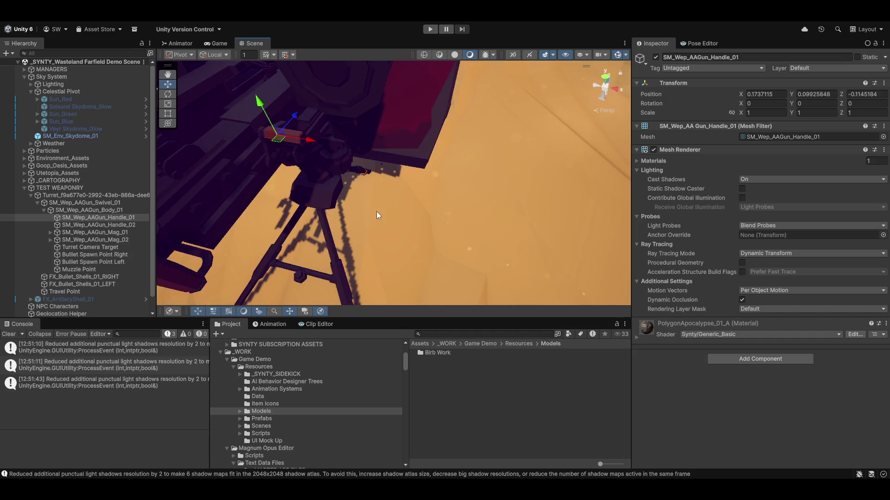
mouse_move(196, 148)
left_mouse_down()
mouse_move(415, 221)
mouse_move(383, 193)
mouse_move(399, 214)
mouse_move(419, 197)
mouse_move(293, 213)
mouse_move(381, 202)
mouse_move(275, 157)
mouse_move(409, 185)
mouse_move(365, 206)
mouse_move(444, 264)
mouse_move(311, 190)
mouse_move(436, 212)
mouse_move(422, 192)
mouse_move(431, 179)
mouse_move(372, 220)
left_mouse_up()
left_click(371, 221)
key("f")
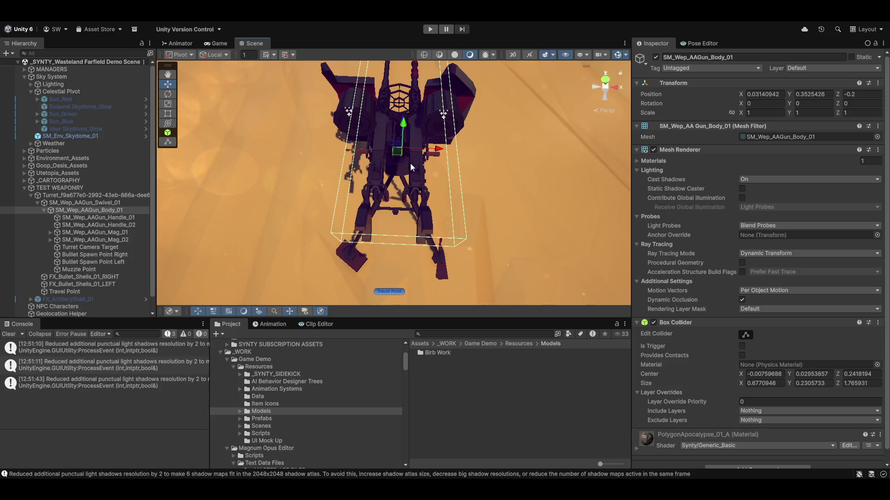
mouse_move(410, 163)
left_mouse_down()
mouse_move(383, 205)
mouse_move(449, 165)
mouse_move(461, 171)
left_mouse_up()
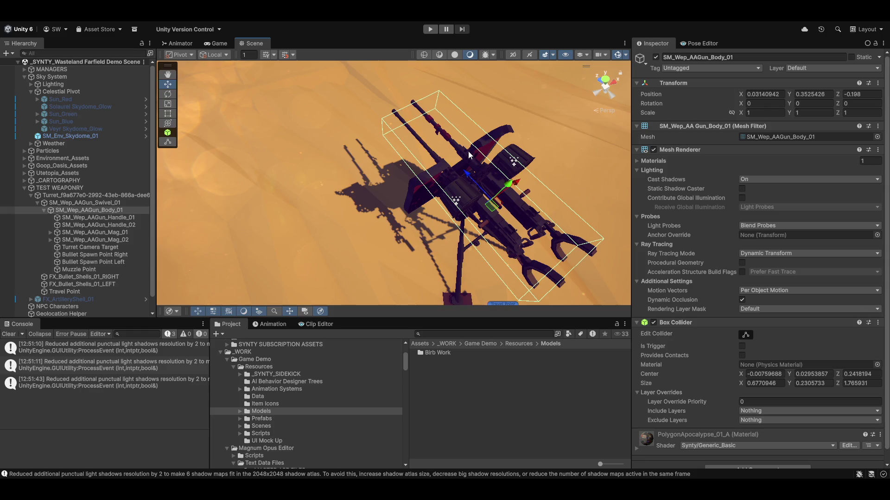
left_click(466, 196)
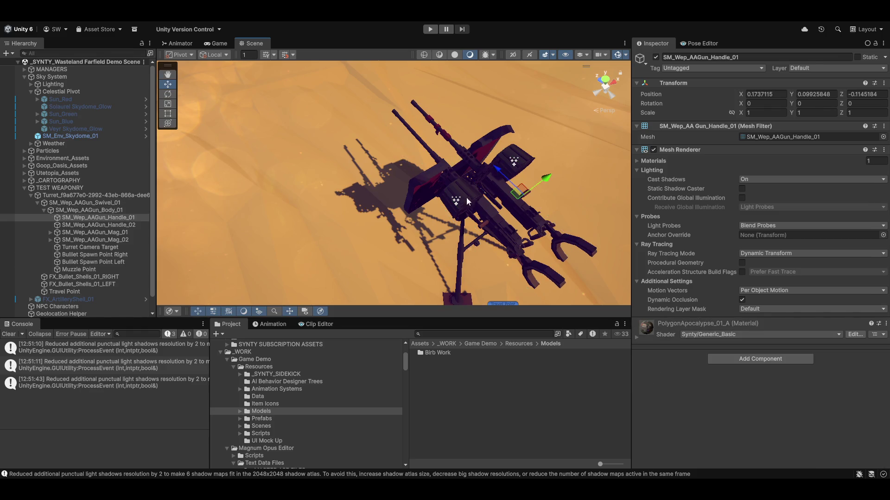
left_click_drag(467, 197, 154, 223)
left_click(101, 211)
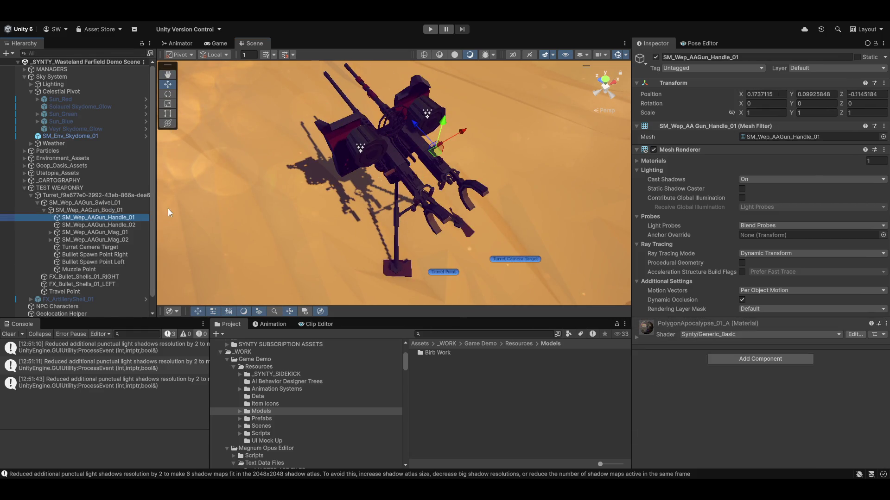
left_click(396, 196)
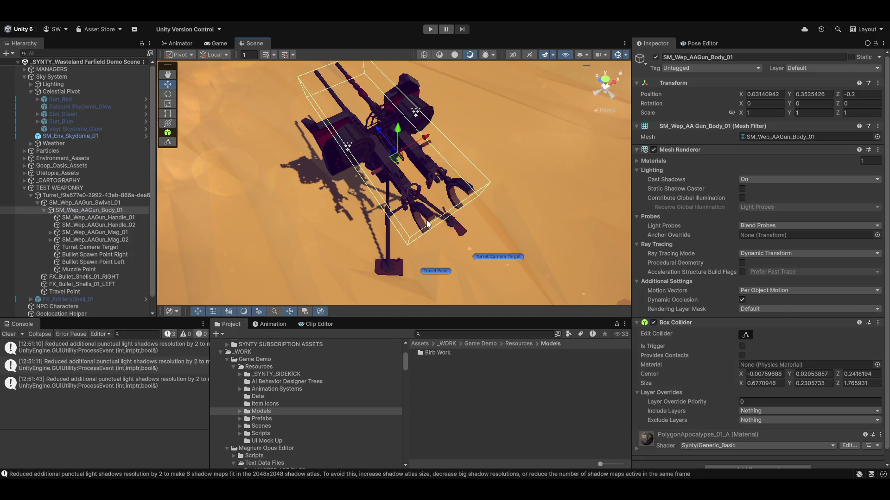
left_click_drag(323, 244, 89, 200)
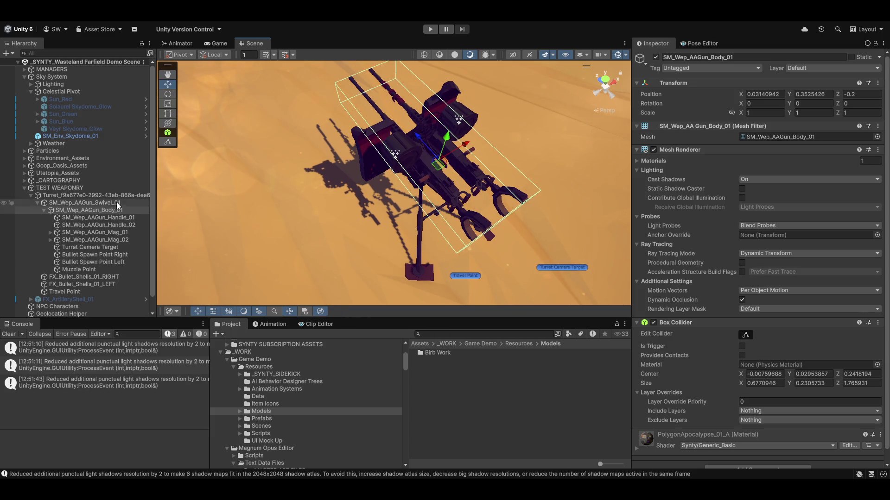
left_click(101, 202)
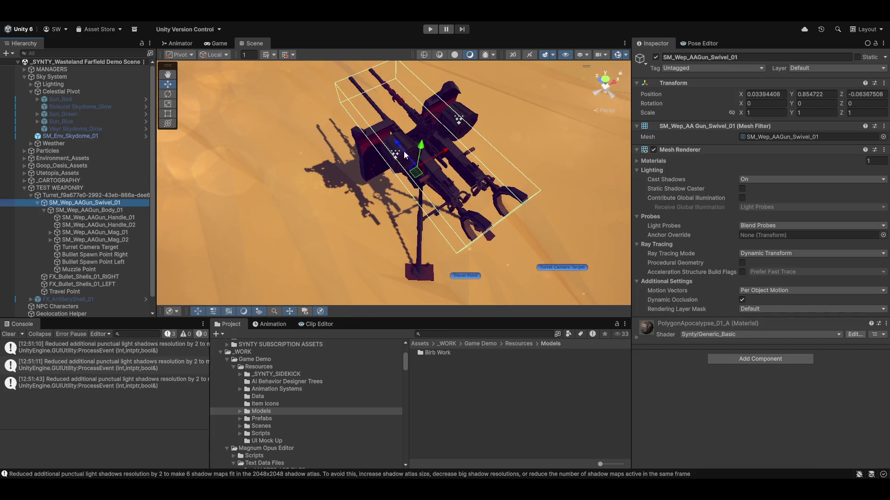
mouse_move(403, 154)
left_mouse_down()
mouse_move(492, 260)
mouse_move(444, 180)
mouse_move(440, 134)
mouse_move(431, 201)
mouse_move(413, 172)
mouse_move(347, 153)
mouse_move(505, 172)
left_mouse_up()
key("ctrl+z")
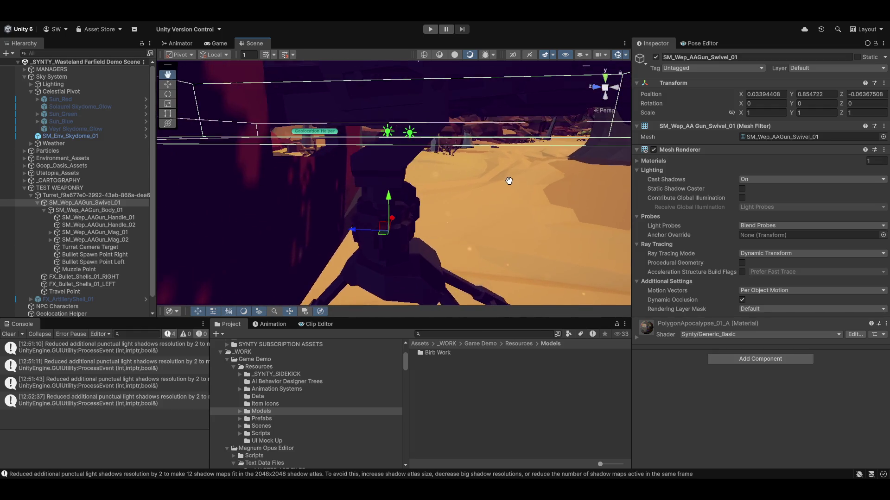
left_click_drag(513, 170, 503, 184)
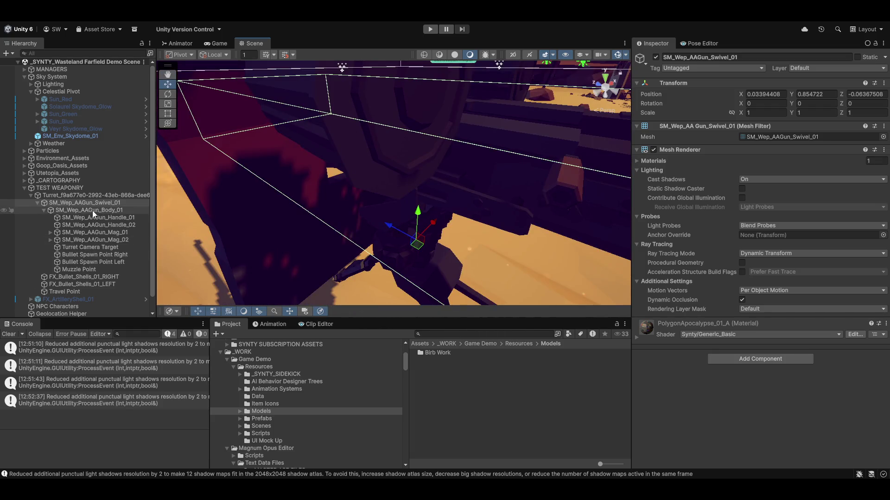
left_click(92, 210)
key("f")
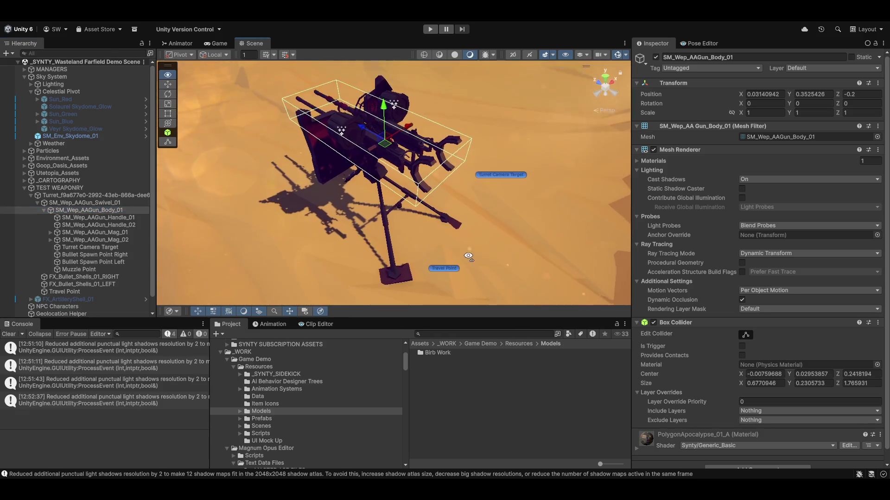
left_click_drag(493, 196, 608, 225)
scroll(706, 254, "down", 1)
- Add a Firearm Recoil component to the gun body and open the turret's GameItemTurretHelper script
left_click(751, 459)
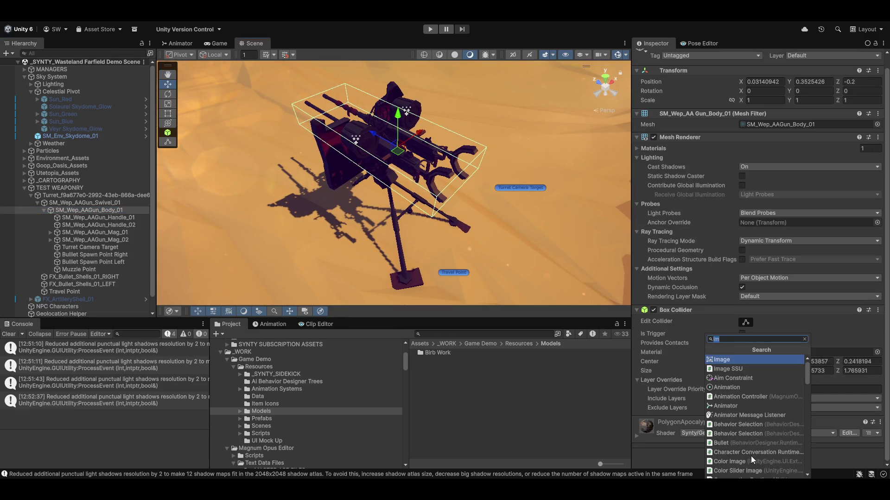
type("recoil")
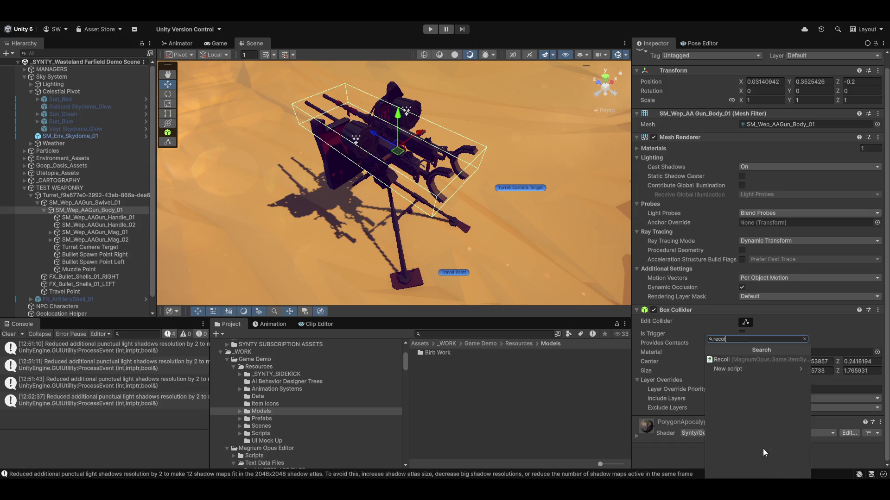
key("Down")
key("Return")
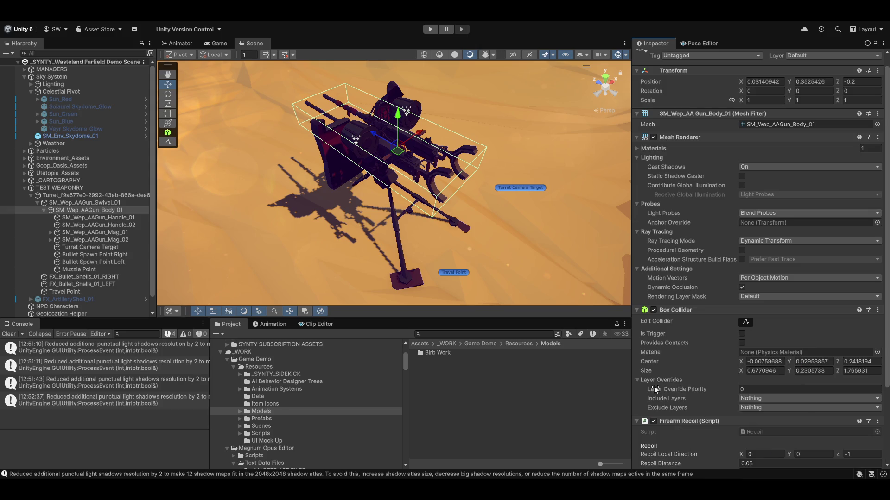
scroll(724, 369, "down", 3)
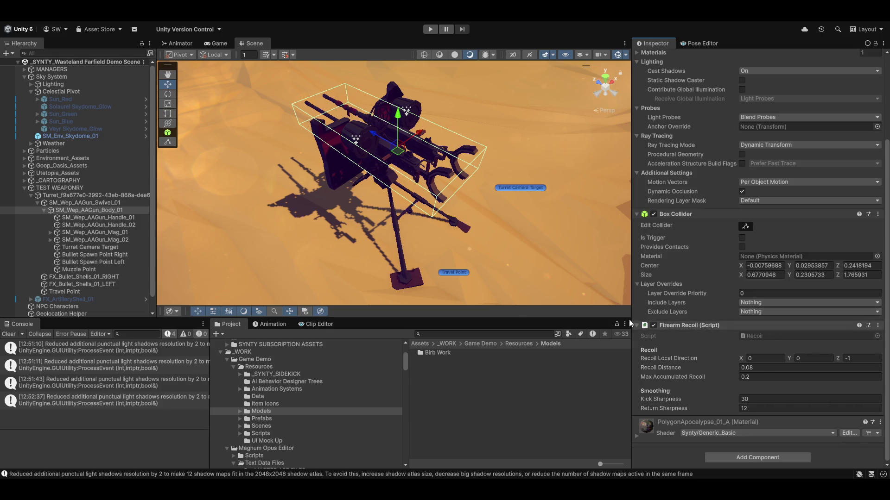
left_click(86, 195)
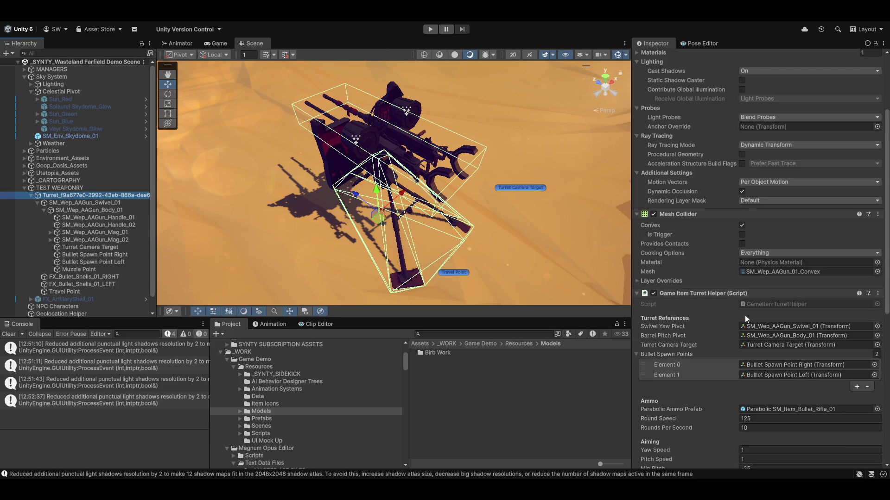
scroll(744, 316, "down", 3)
scroll(734, 352, "up", 4)
scroll(741, 336, "up", 3)
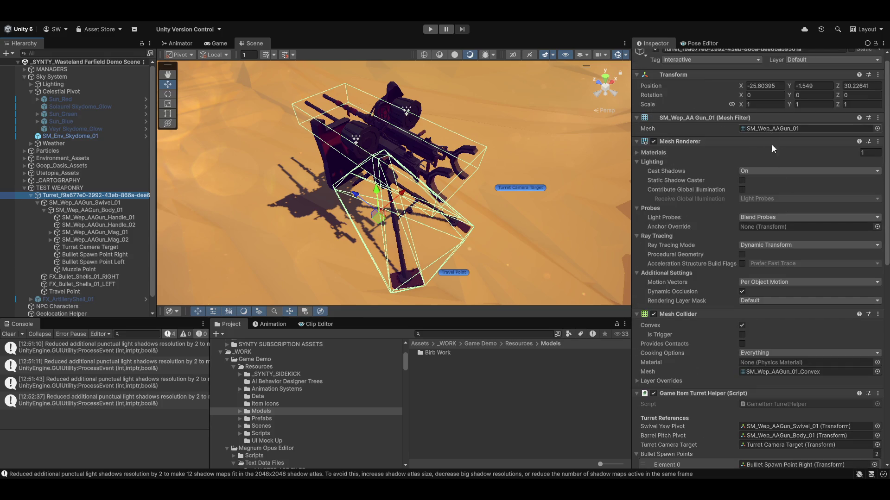
scroll(761, 280, "down", 3)
double_click(778, 328)
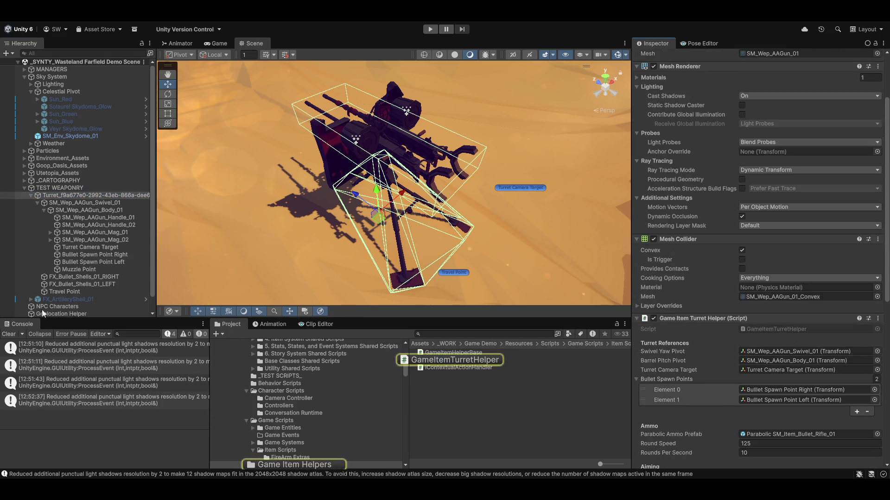
scroll(325, 145, "up", 5)
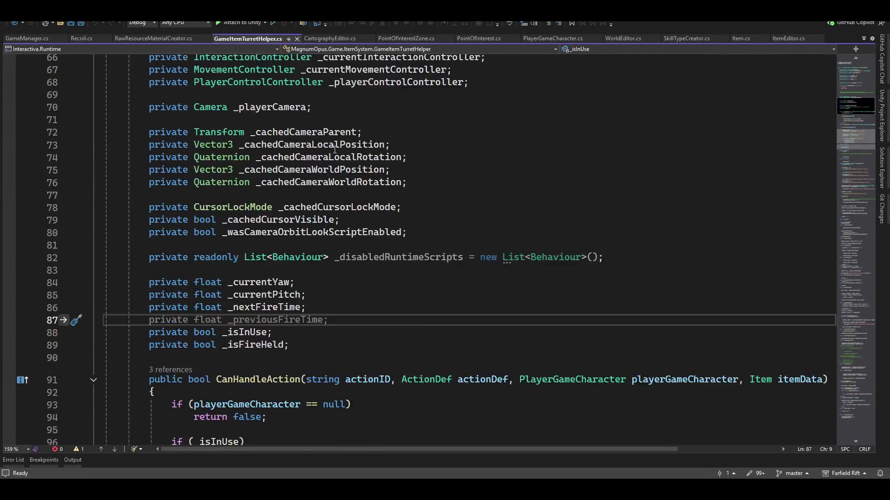
- Declare a serialized FirearmRecoil field named _recoil below the fire-state fields
left_click(274, 365)
key("Return")
type("[SerializeField] FirearmRecoil")
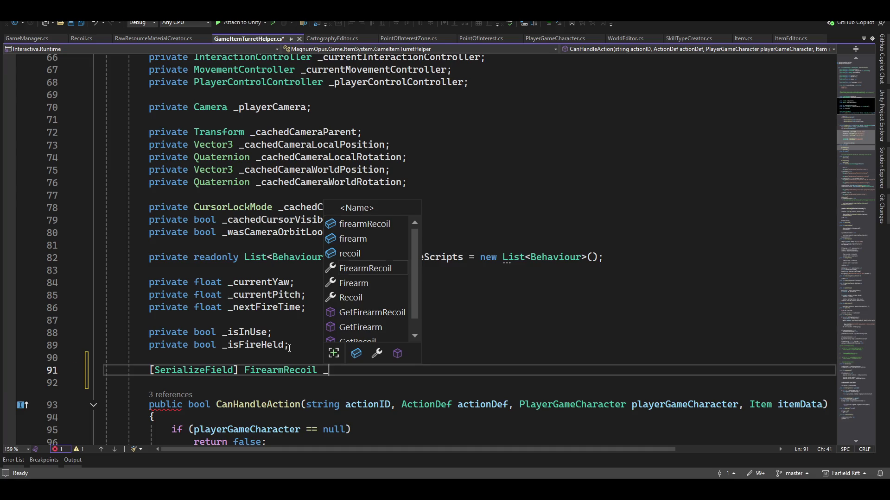
type("_recoil")
key("Escape")
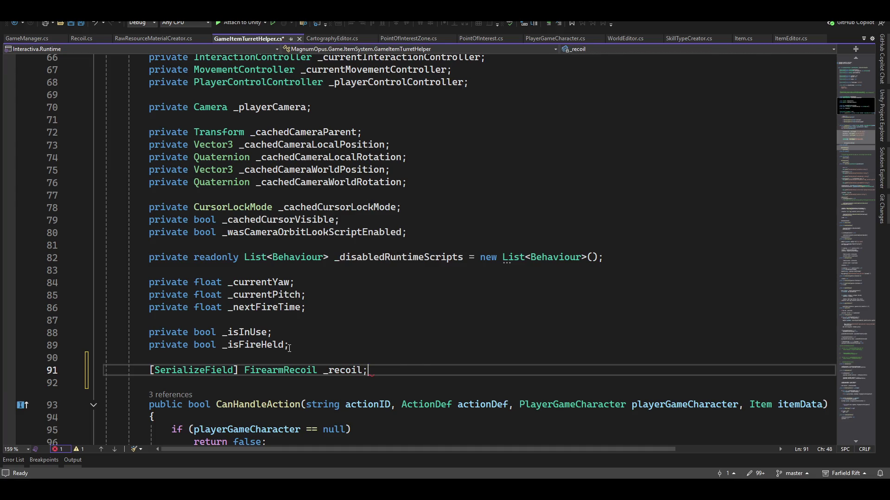
type(";")
scroll(225, 336, "down", 4)
scroll(225, 337, "down", 2)
scroll(225, 336, "down", 1)
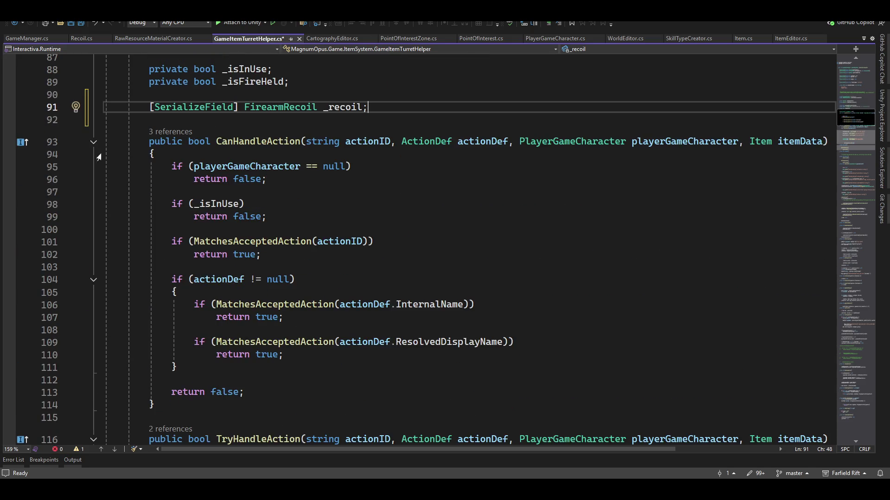
- Fold CanHandleAction, TryHandleAction, LateUpdate, OnDisable, OnDestroy and Awake, ending with the caret after Awake
left_click(93, 142)
left_click(93, 176)
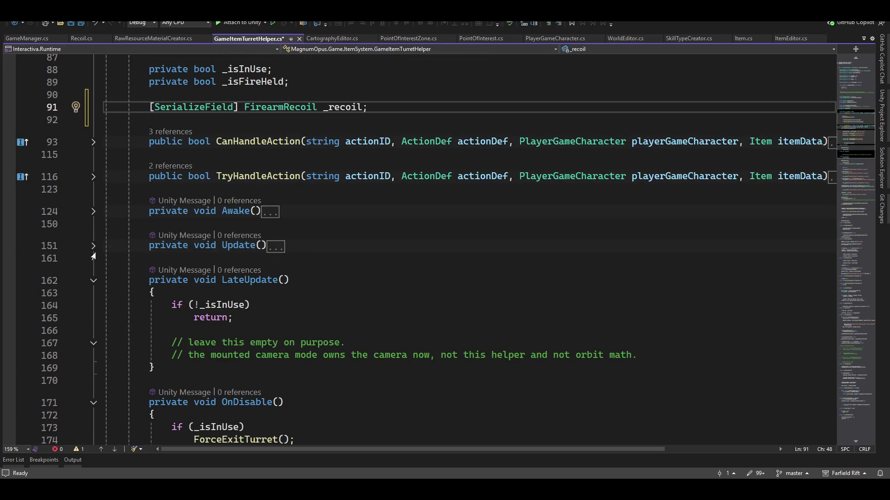
left_click(93, 281)
left_click(93, 315)
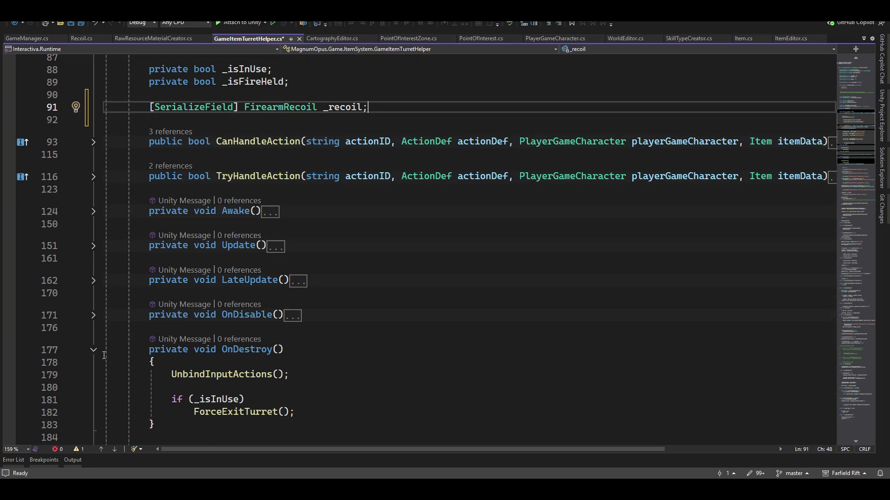
left_click(94, 350)
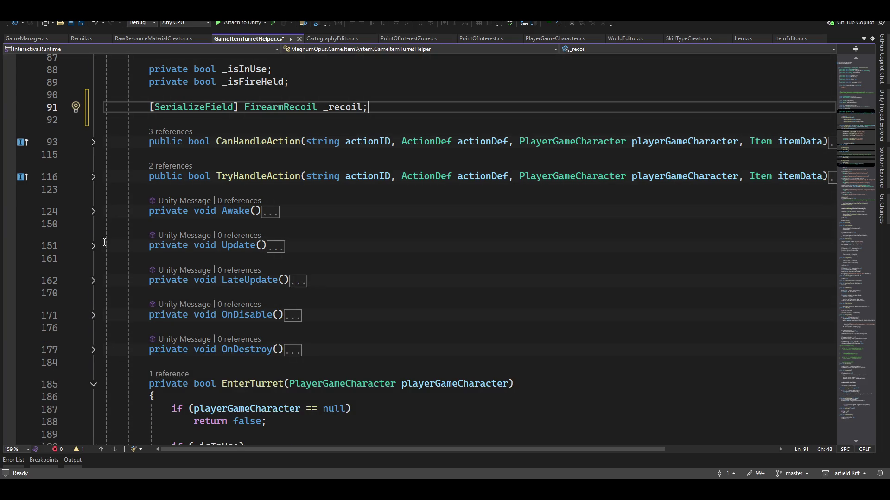
left_click(94, 212)
left_click(93, 212)
left_click(318, 209)
- Insert a Start() method stub after Awake from the IntelliSense snippet
key("Return")
key("Return")
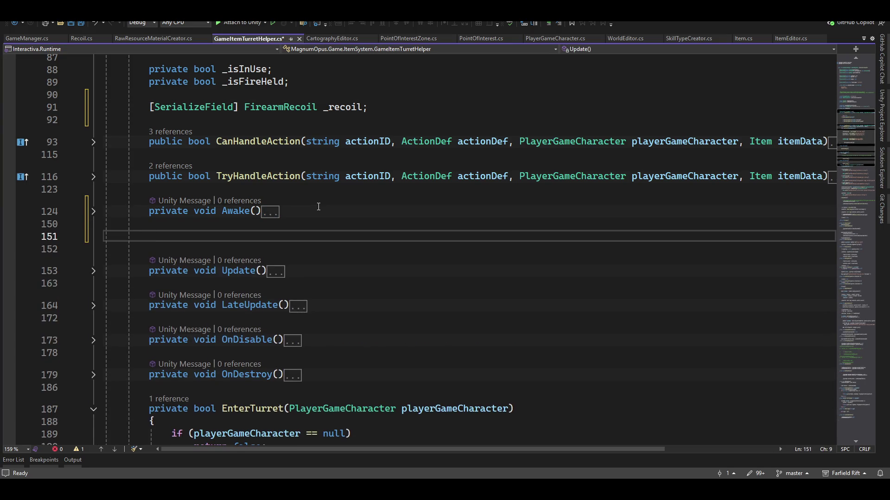
type("on")
key("BackSpace")
key("BackSpace")
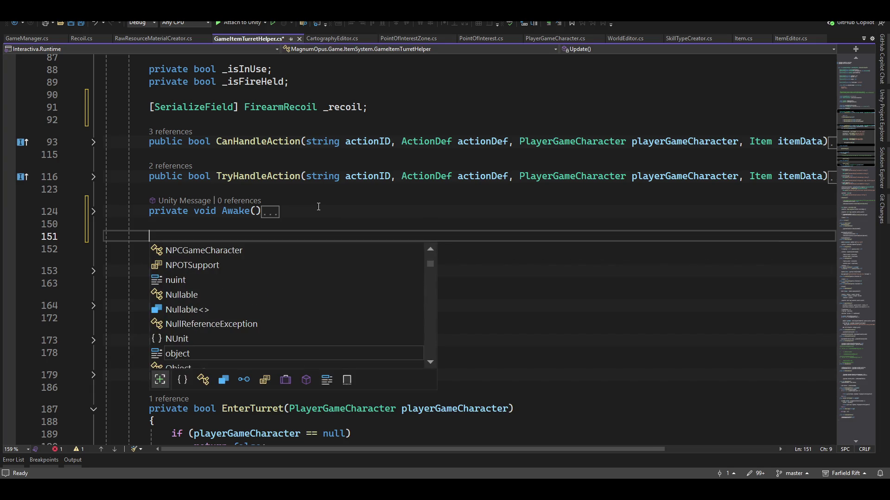
type("start")
key("Tab")
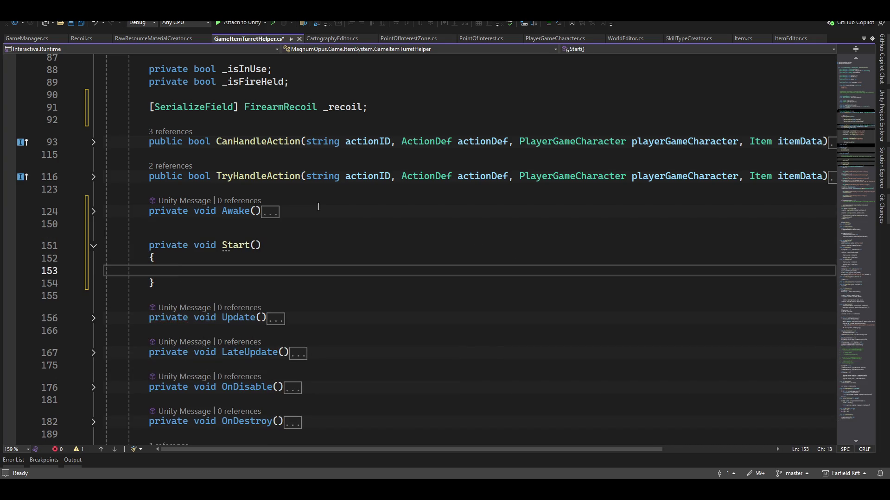
type("_rcoi")
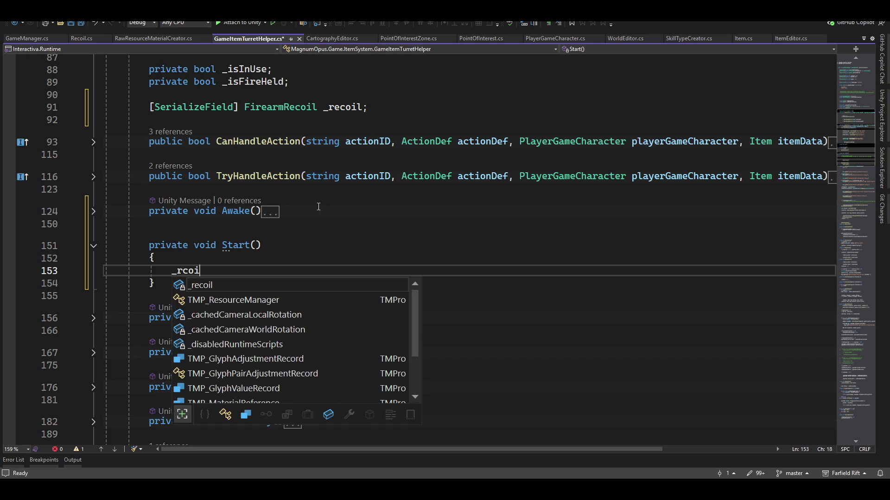
type("l = getvcom")
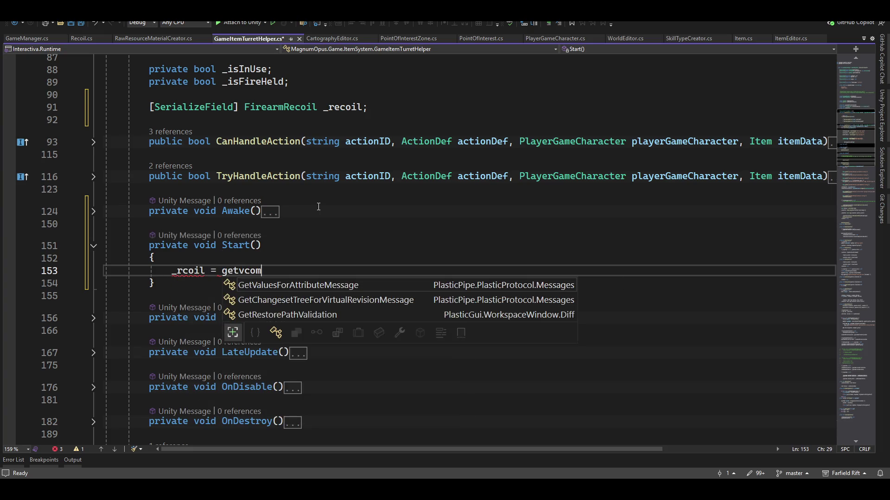
- Assign _recoil = GetComponentInChildren<FirearmRecoil>() in Start, fixing the _rcoil typo, and expand Update
key("BackSpace")
key("BackSpace")
type("c")
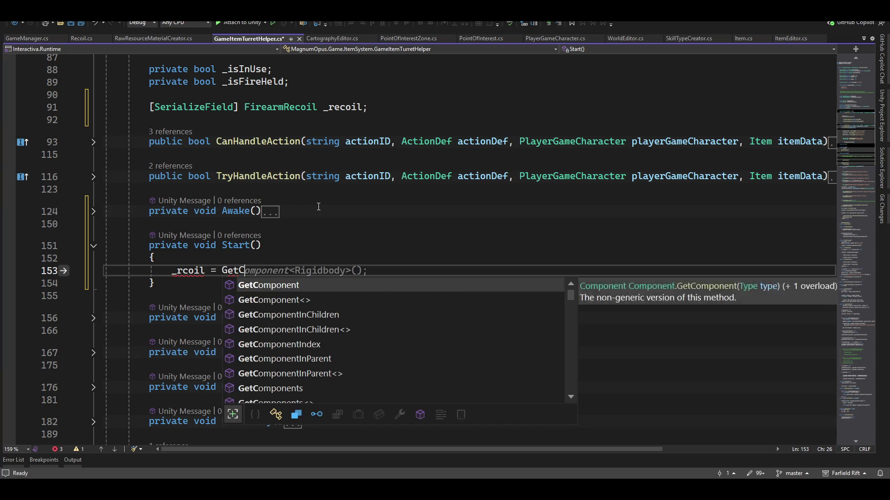
key("Down")
key("Down")
key("Tab")
type("<")
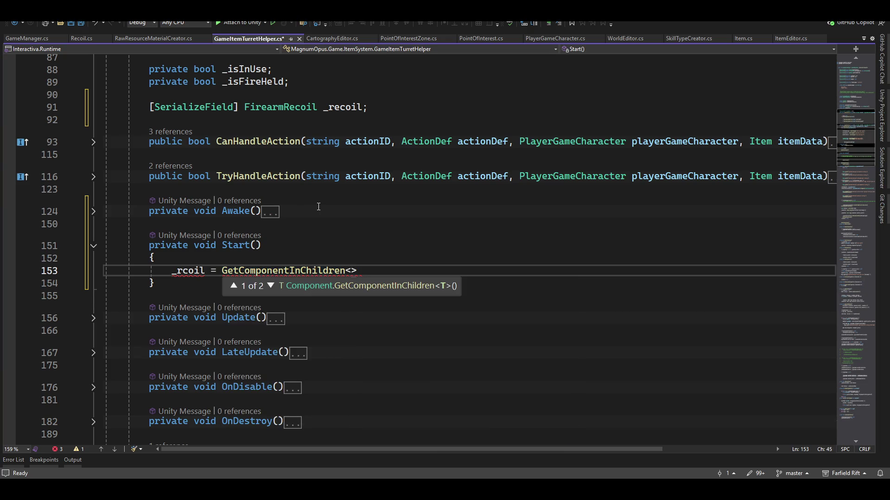
type("Firea")
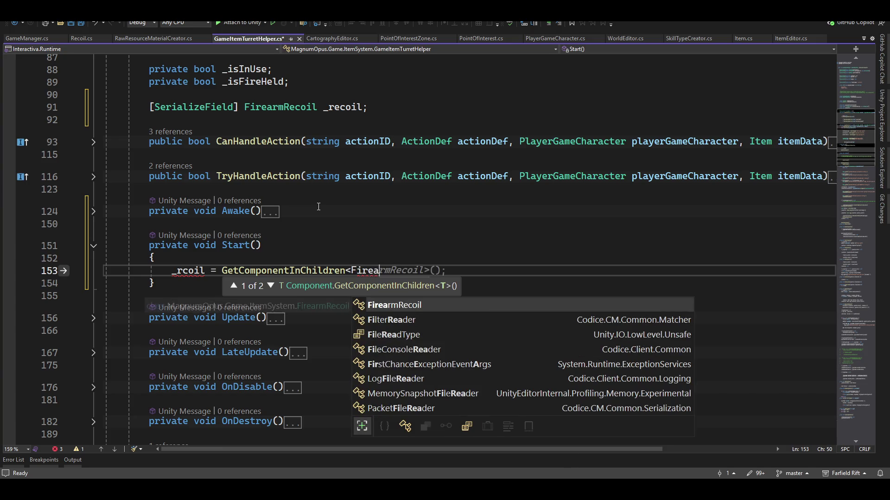
key("Tab")
key("Return")
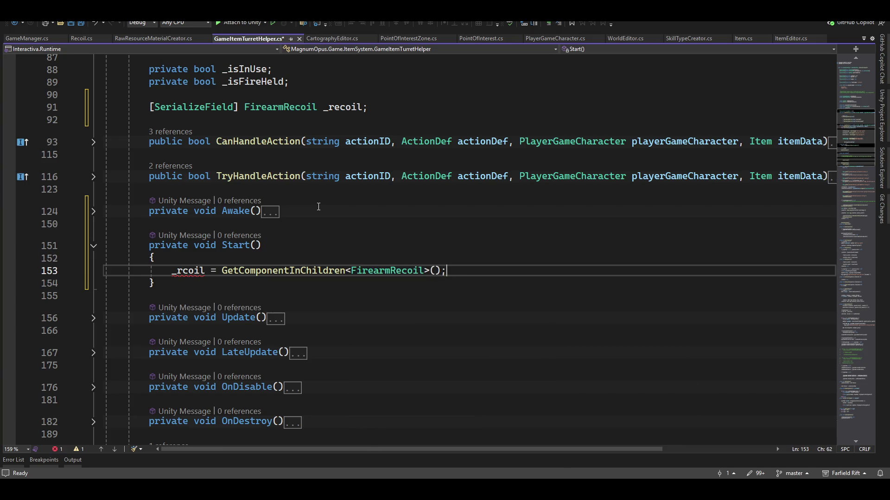
key("Home")
type("e")
key("End")
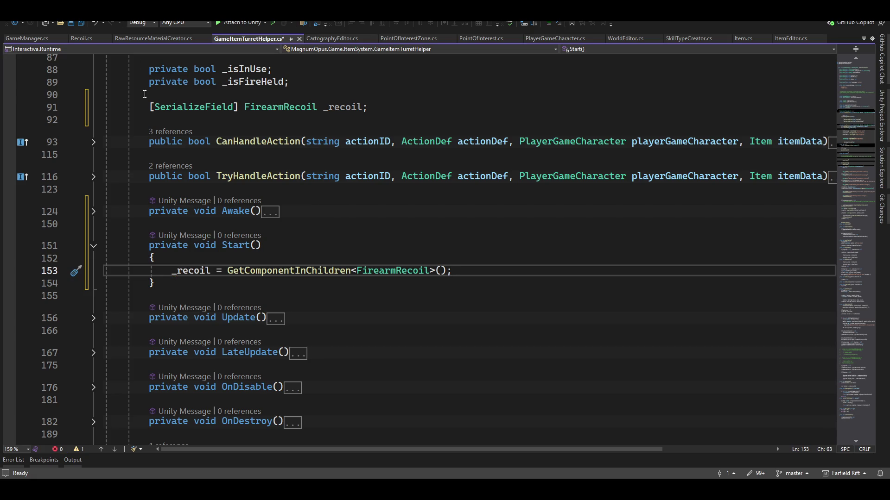
scroll(126, 260, "down", 2)
left_click(89, 246)
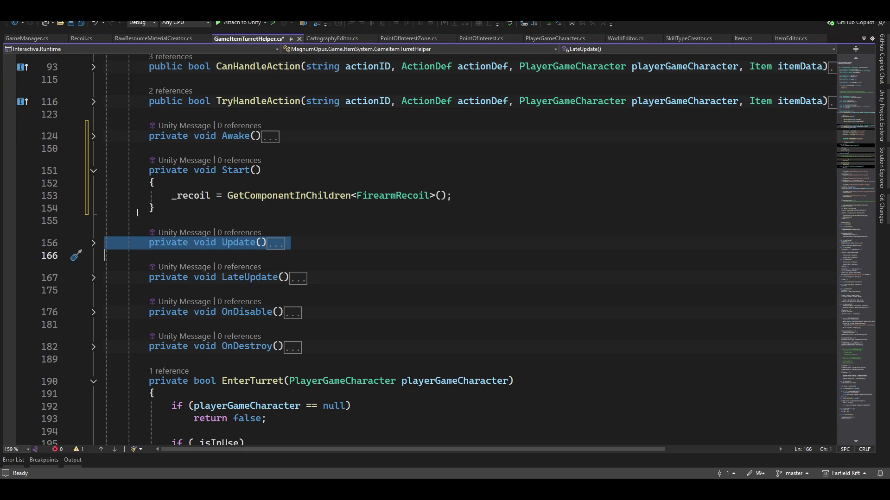
left_click(94, 243)
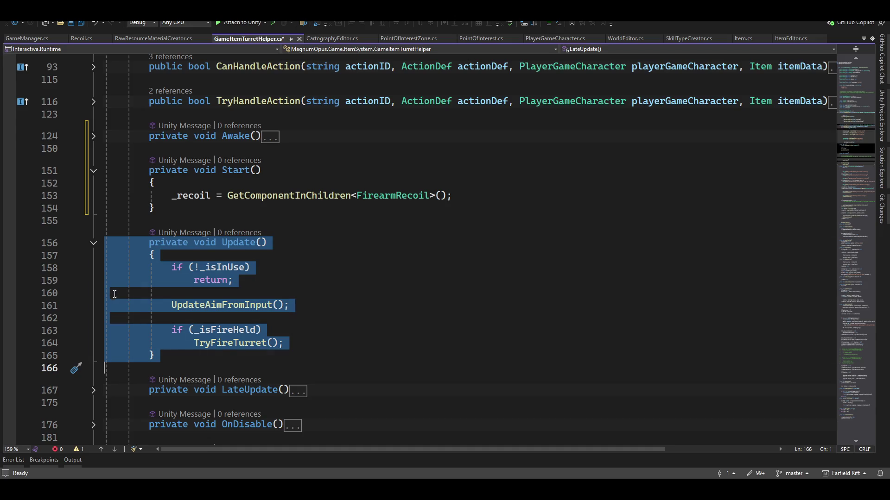
scroll(99, 312, "down", 3)
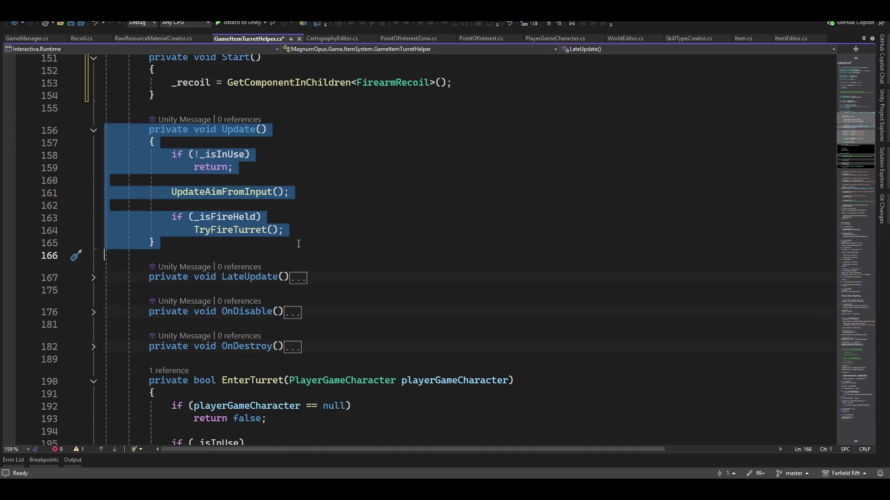
- Expand LateUpdate and delete its two explanatory comment lines after the early return
left_click(84, 280)
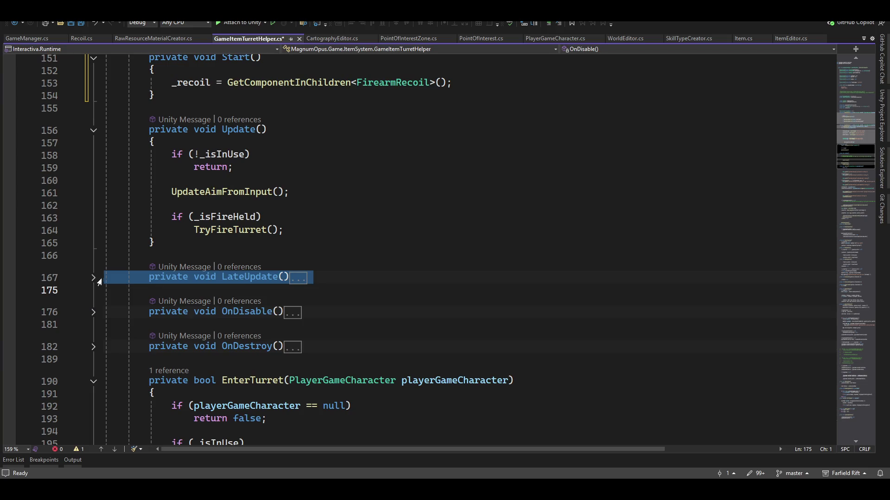
left_click(93, 277)
scroll(327, 278, "down", 2)
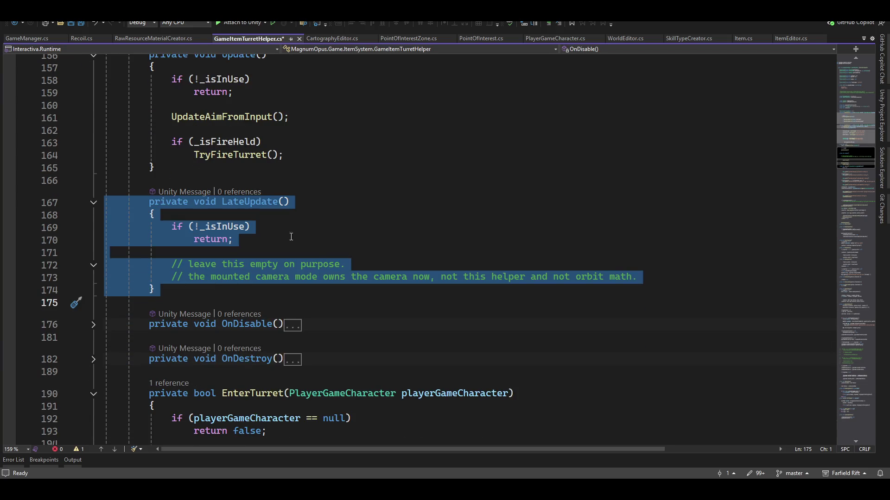
left_click(260, 246)
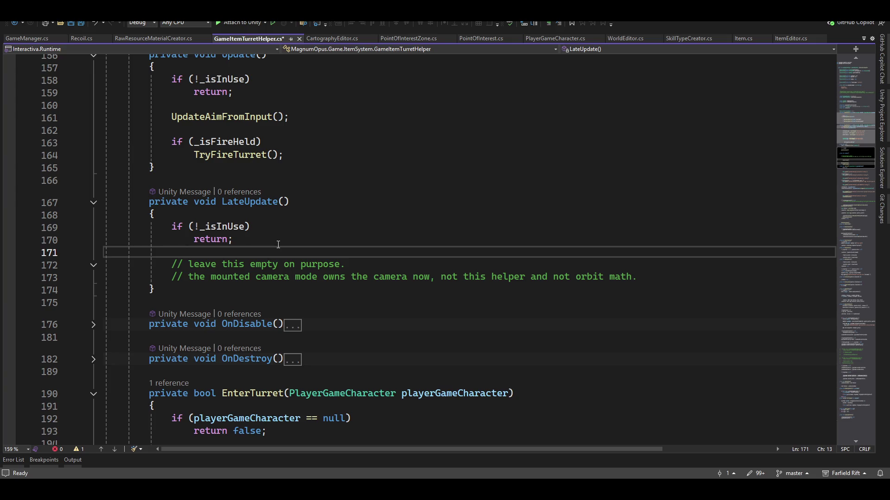
key("Down")
key("shift+Down")
key("shift+End")
key("Delete")
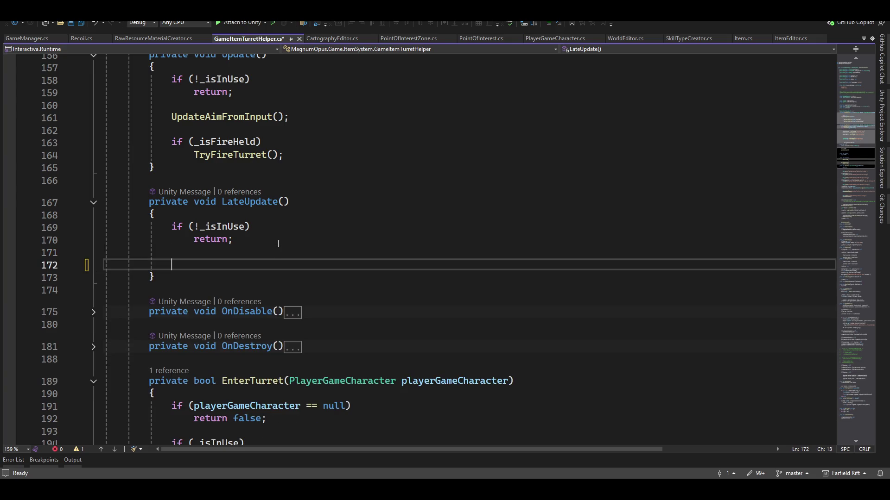
- Remove the leftover empty line and leave clean blank lines for new LateUpdate code
key("Up")
key("Up")
key("End")
key("Delete")
key("Down")
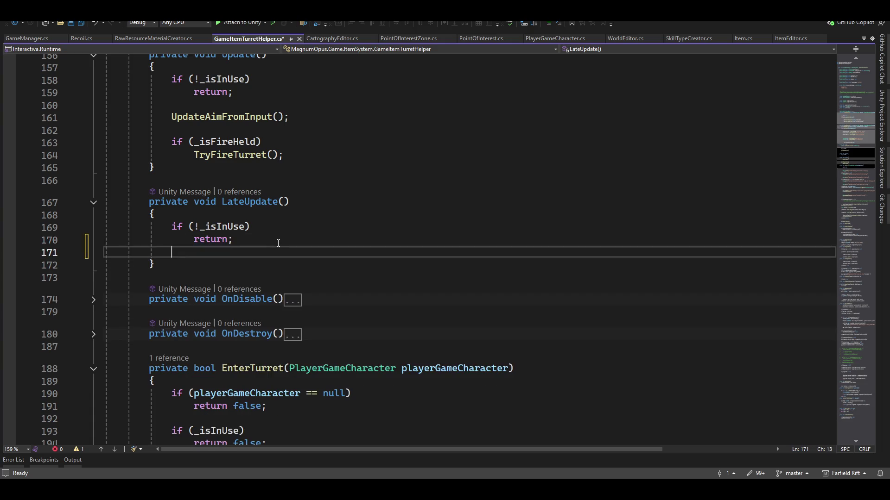
key("Return")
key("Return")
key("Up")
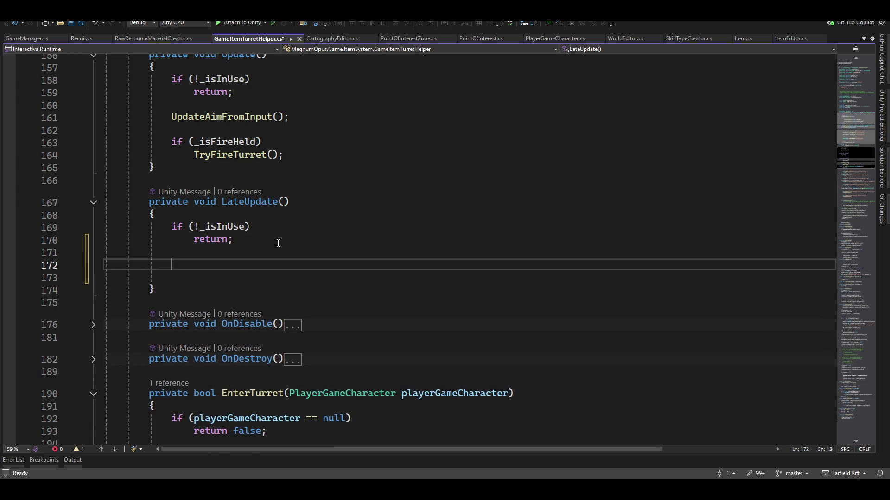
- Jump to the TryFireTurret definition and move to the line before FireAllSpawnPoints
left_click(229, 154, "ctrl")
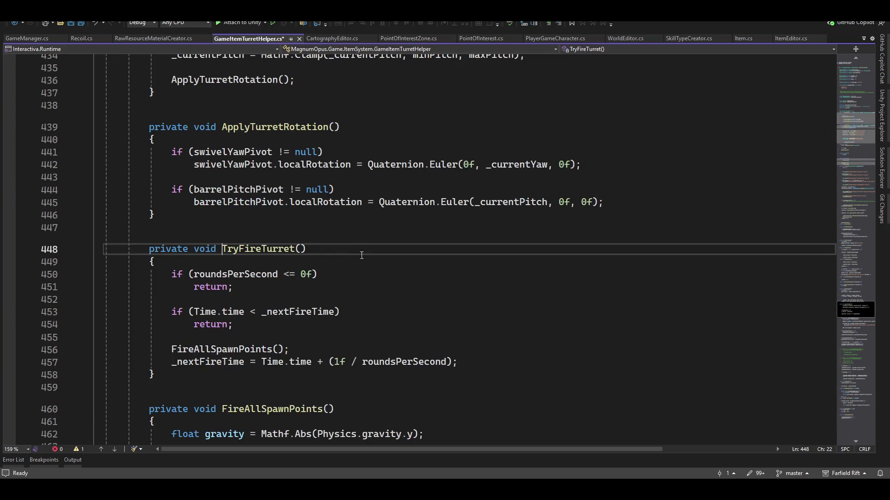
left_click(405, 285)
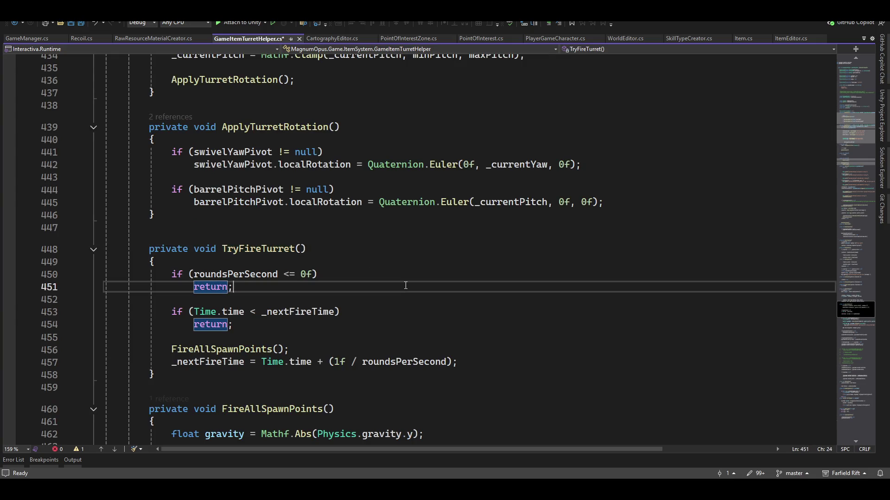
key("Up")
key("Up")
key("Up")
key("Down")
key("Down")
key("Down")
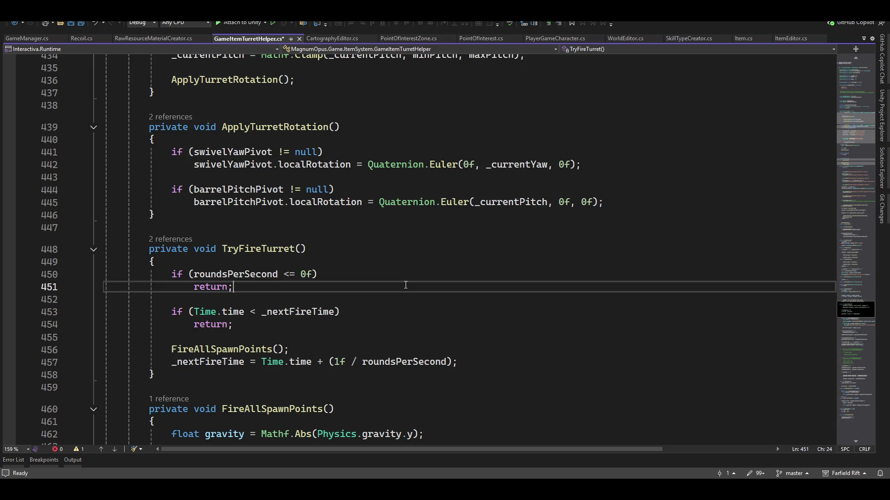
key("Down")
key("Down")
key("Down")
key("Down")
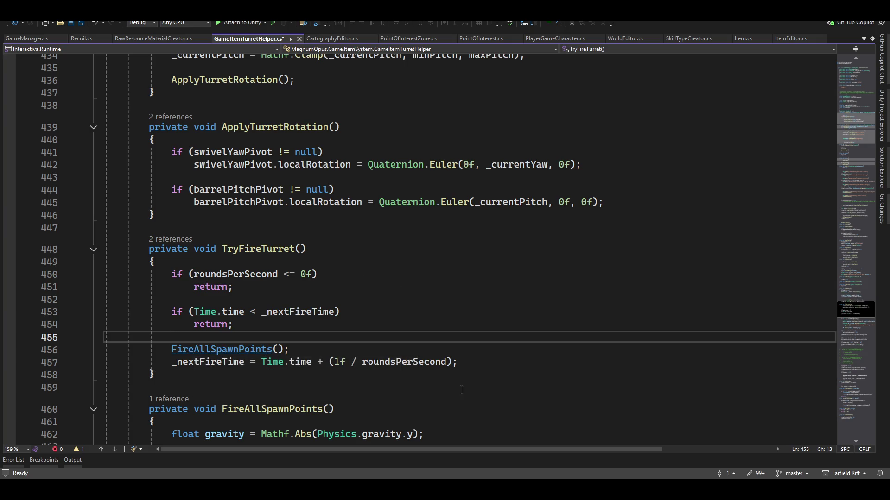
- Add a _recoil.Fire() call in FireAllSpawnPoints, save the script and return to Unity
left_click(208, 350, "ctrl")
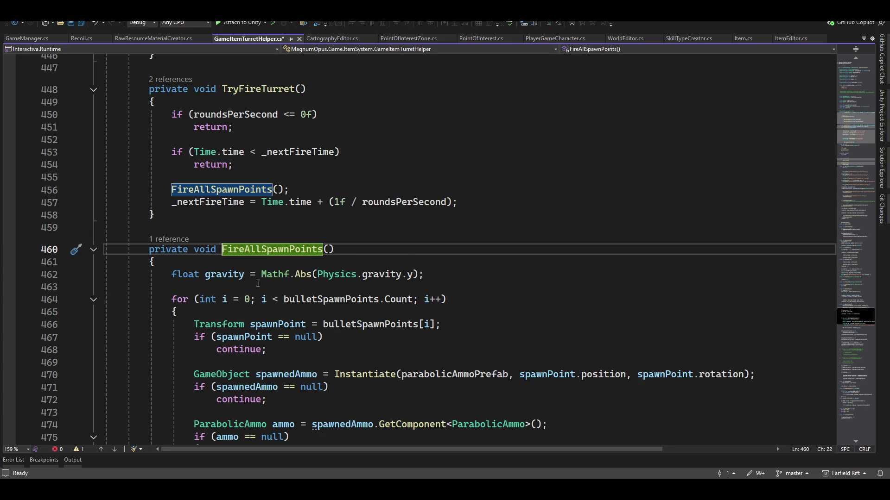
left_click(93, 300)
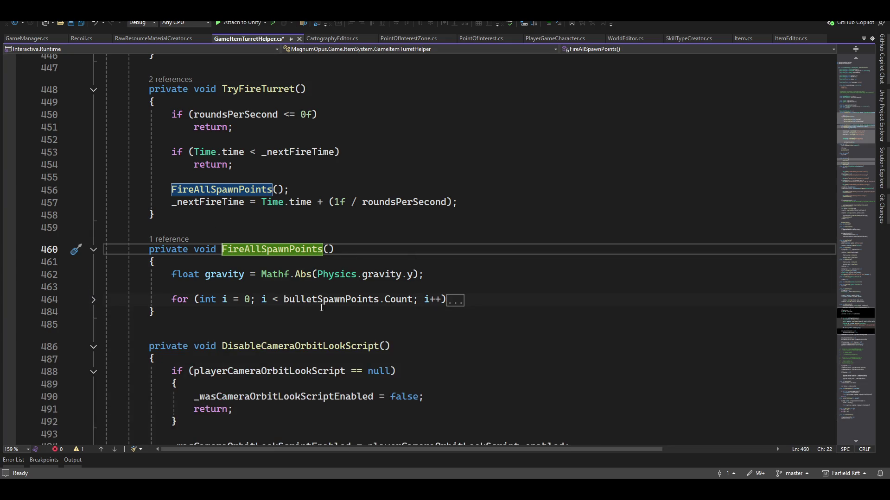
left_click(338, 286)
key("Return")
key("Return")
key("Up")
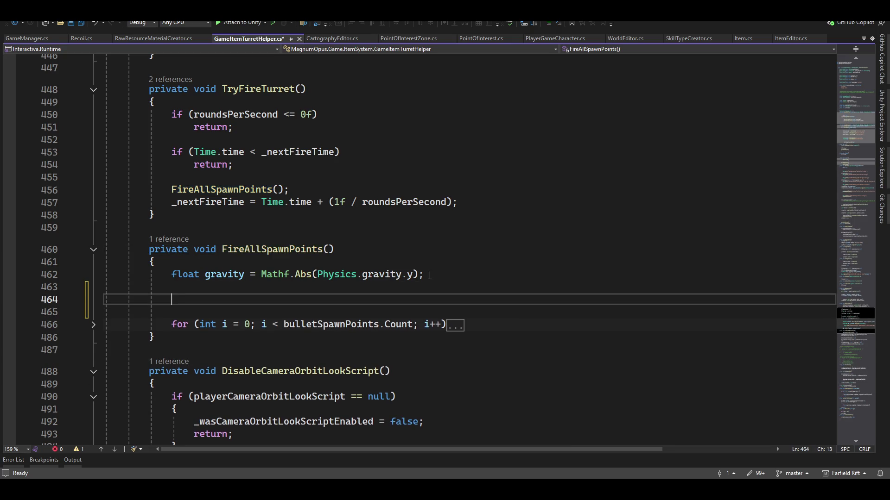
type("_recoil")
type(".F")
key("Tab")
type("()")
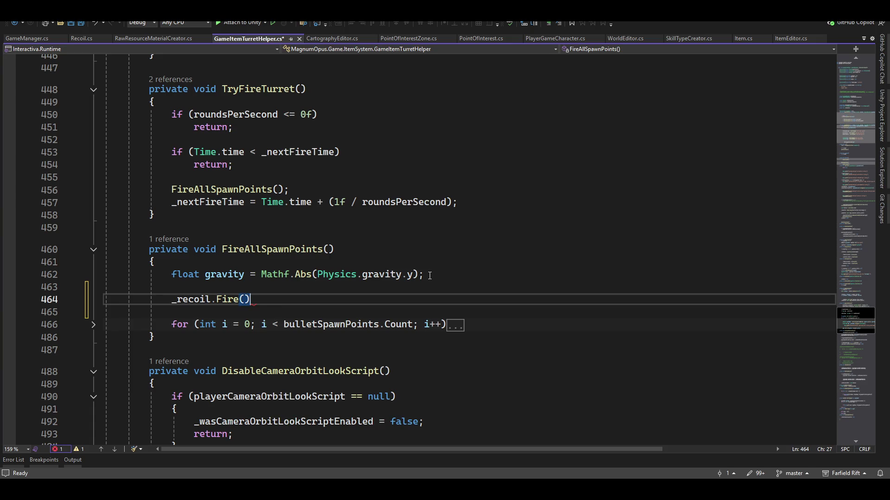
type(";")
key("ctrl+s")
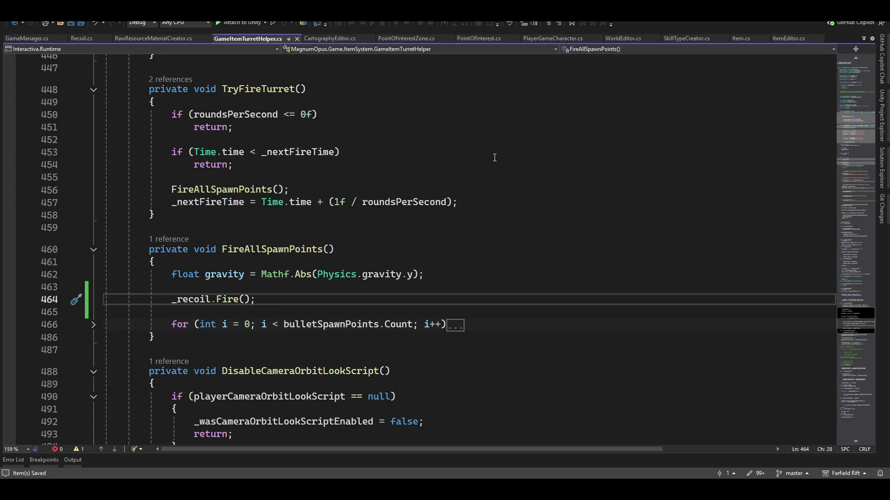
key("alt+Tab")
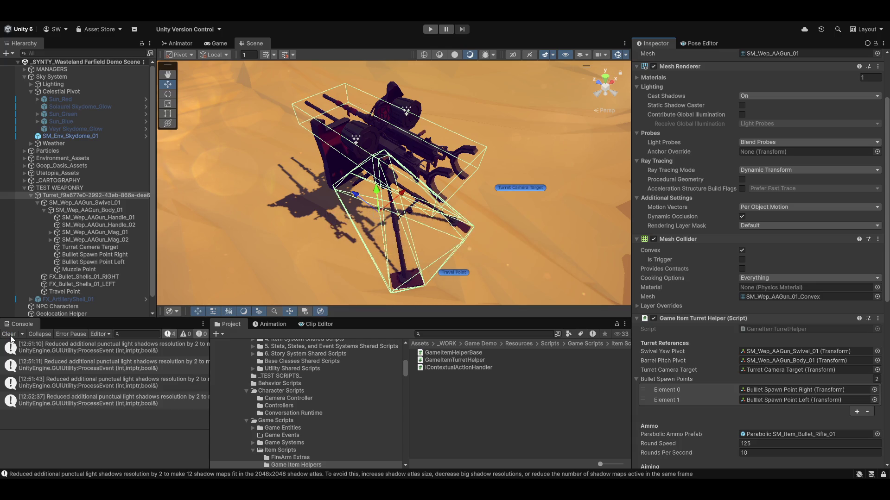
- Clear the Console and start Play mode in the desert scene
left_click(10, 336)
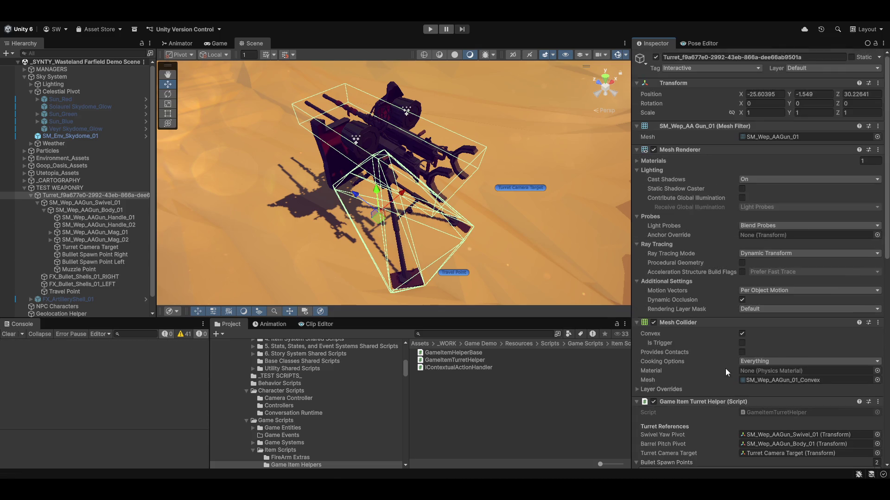
scroll(725, 369, "down", 2)
scroll(696, 384, "down", 2)
scroll(694, 387, "down", 2)
scroll(690, 404, "down", 2)
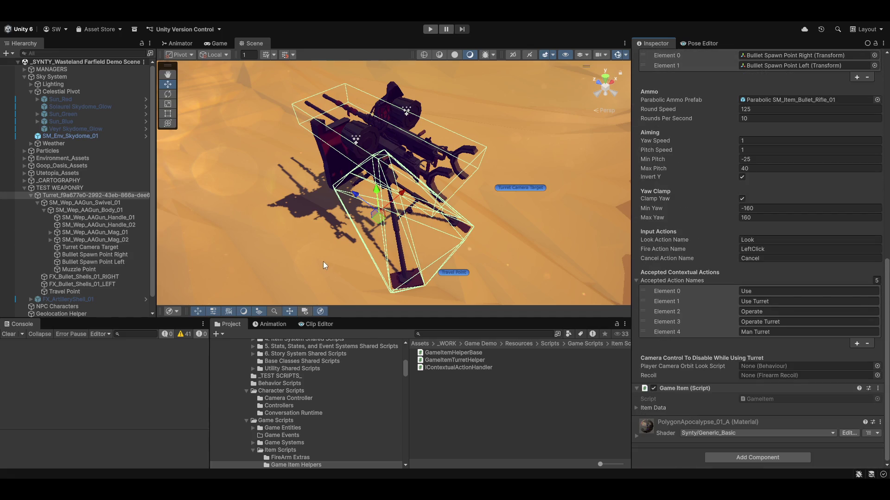
left_click(428, 29)
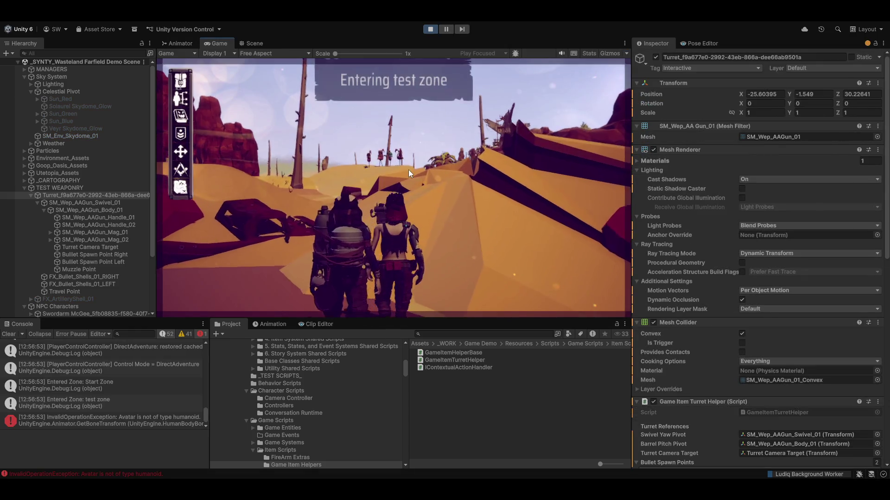
- Run the character across the desert to the turret and choose Use to mount it
key("w")
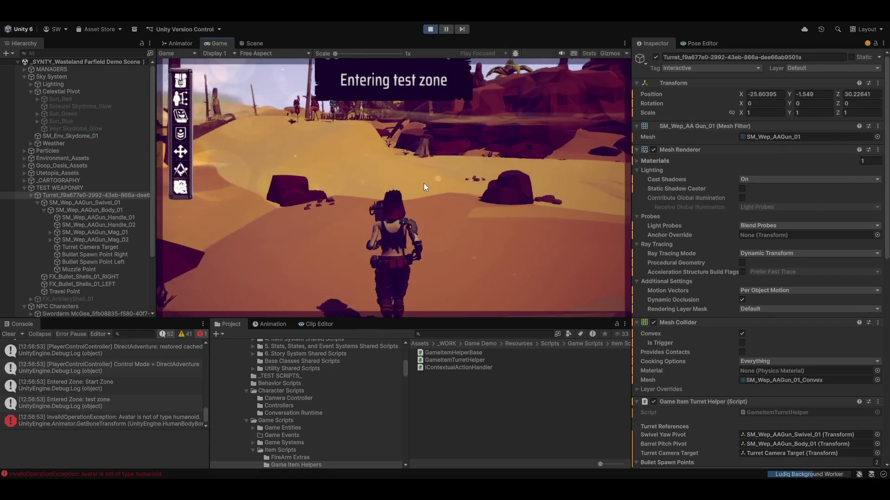
key("a")
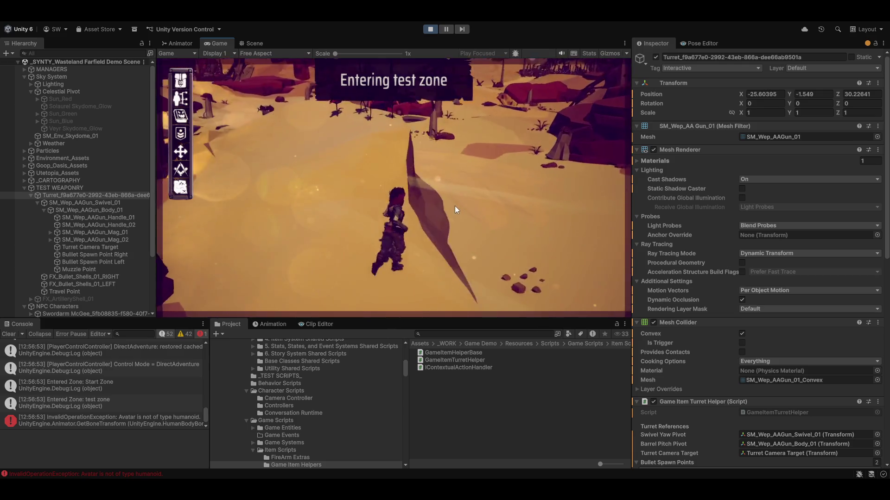
key("w")
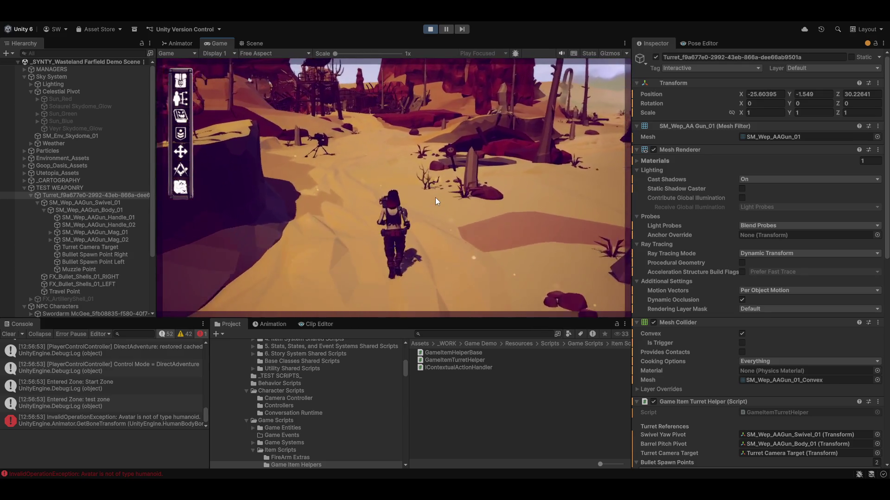
key("w")
left_click(422, 168)
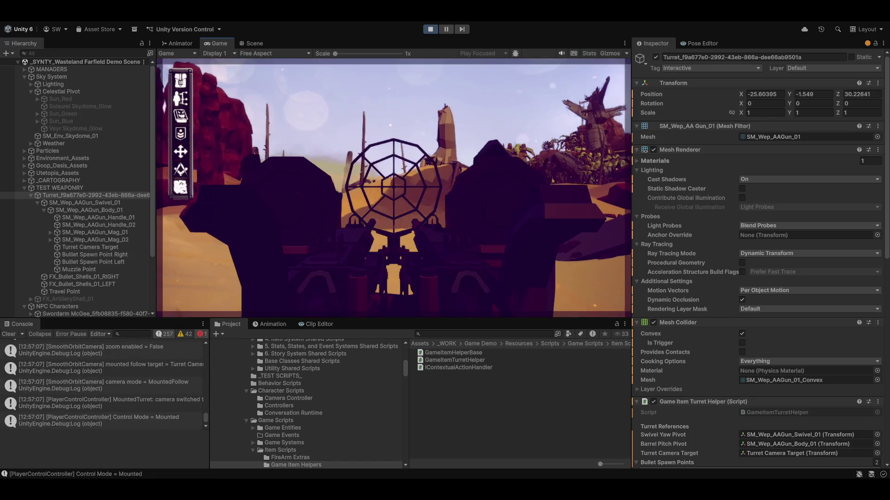
- Fire the turret, dismount back to on-foot control, and dock the Scene view beside the Game view
left_click(393, 184)
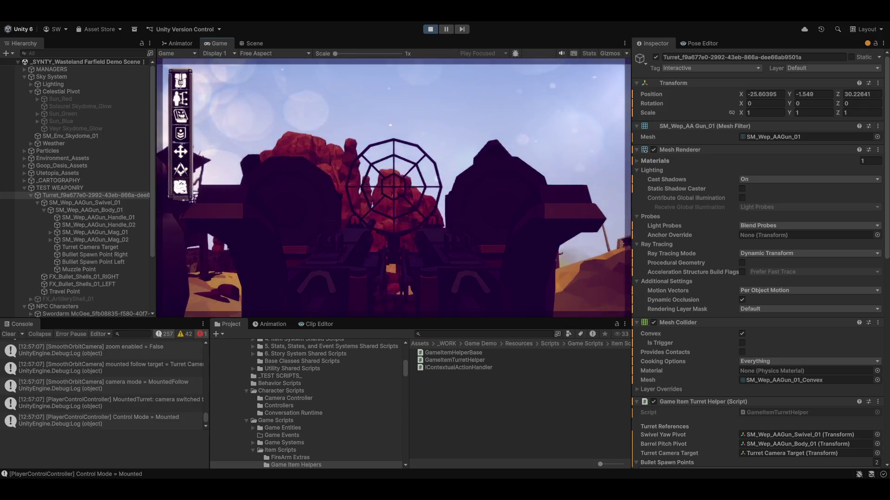
key("e")
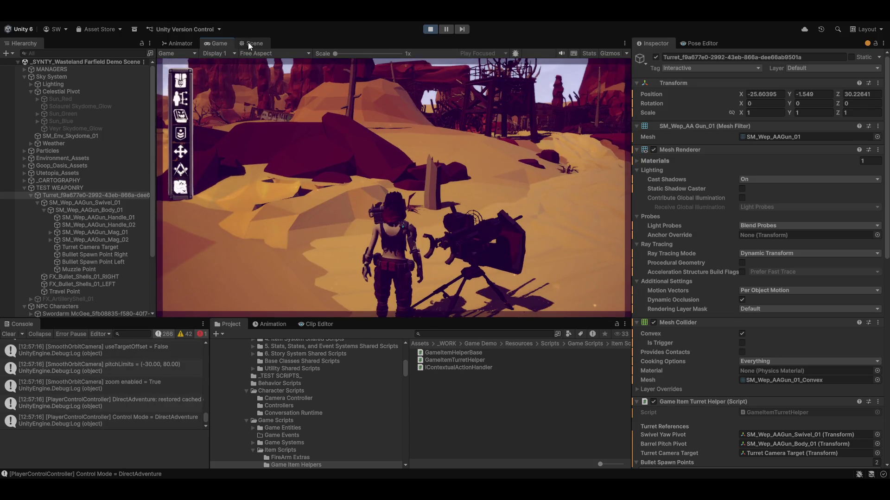
left_click_drag(248, 42, 205, 210)
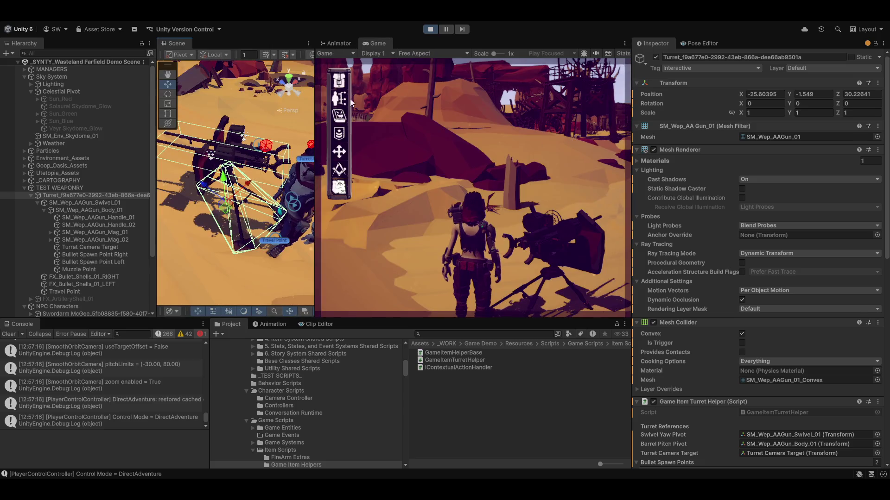
- Widen the docked Scene view and mount the turret again
left_click_drag(315, 247, 371, 245)
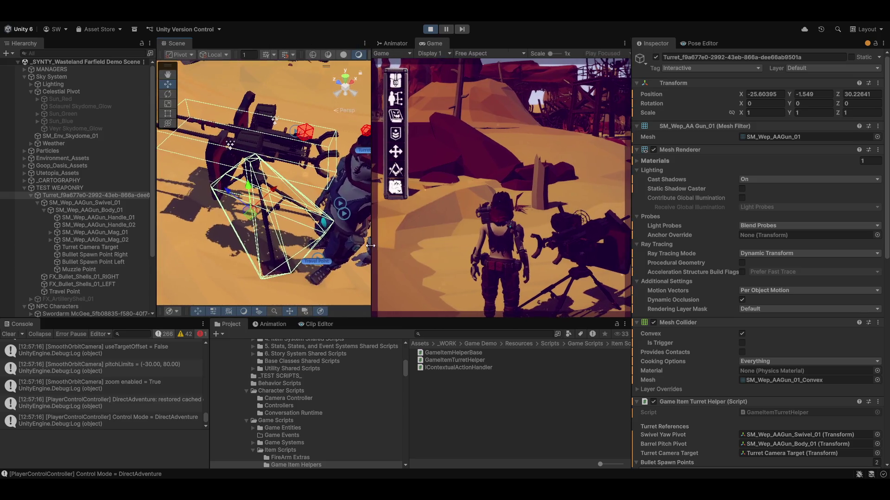
key("e")
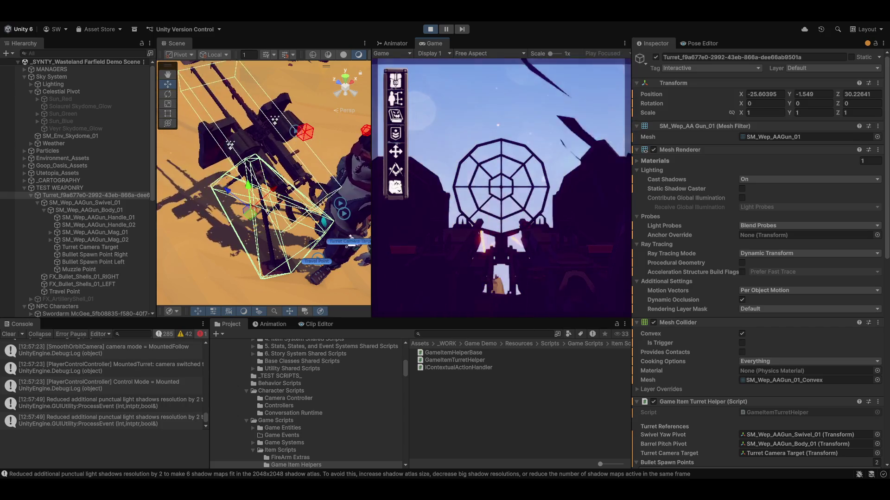
- Dismount, then set the gun body's recoil direction to 0.2, 0.11, -1, max accumulated recoil 0.52 and kick sharpness 24.8
key("e")
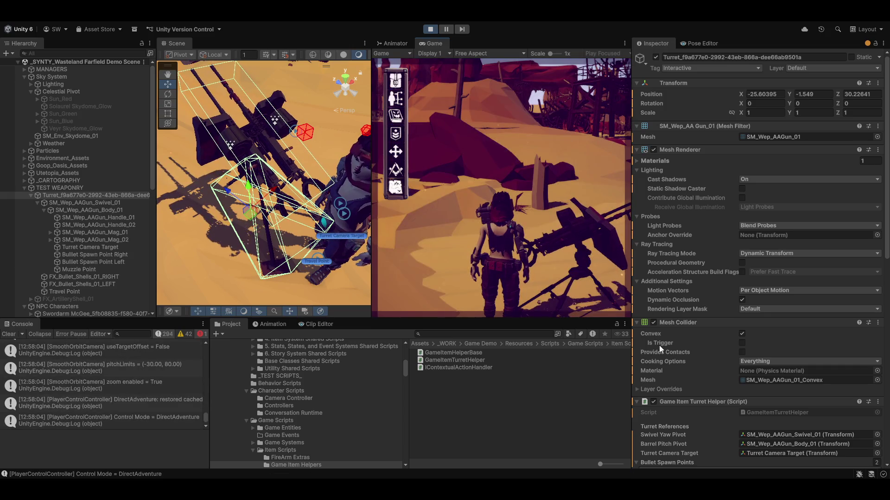
scroll(659, 349, "down", 3)
scroll(660, 349, "down", 3)
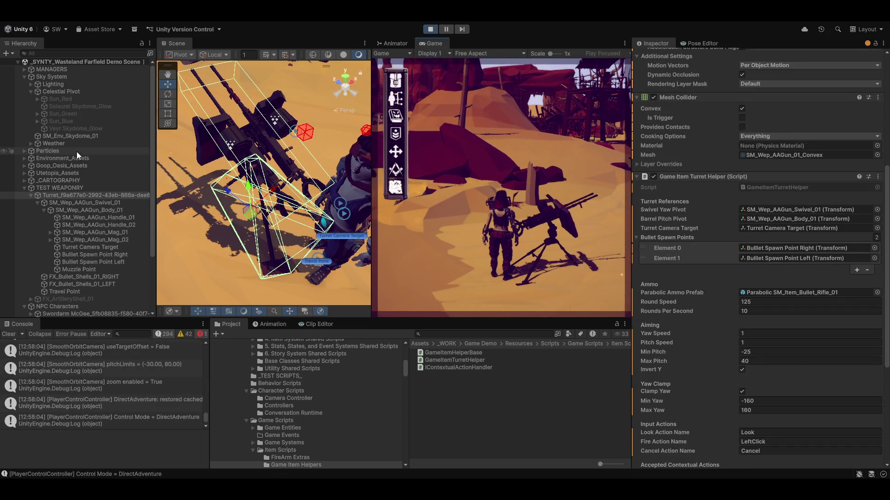
left_click(80, 210)
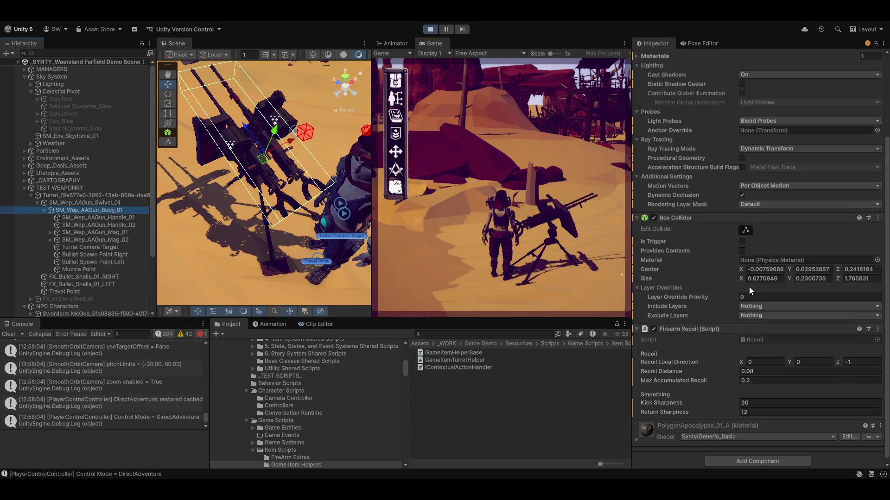
scroll(755, 444, "down", 1)
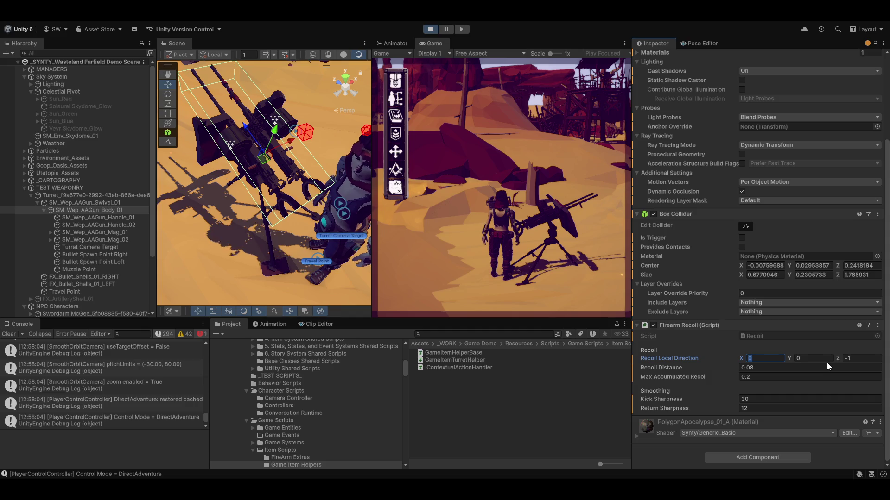
type(".")
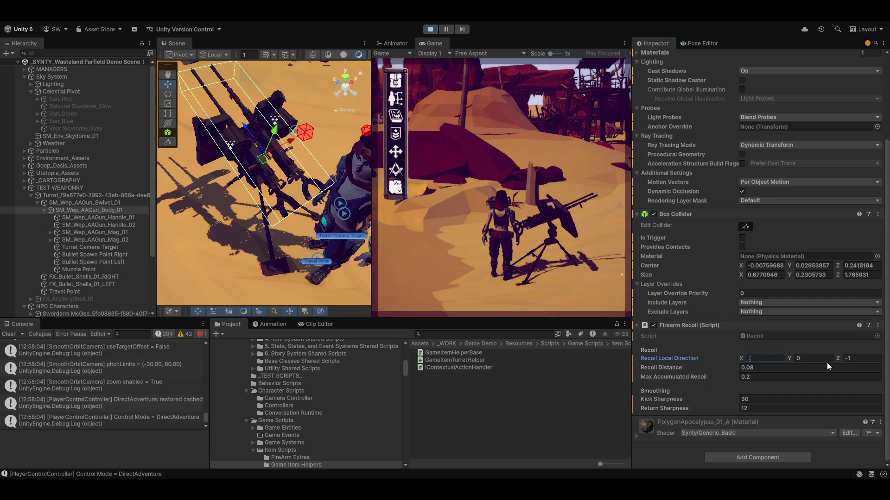
type("2")
key("Tab")
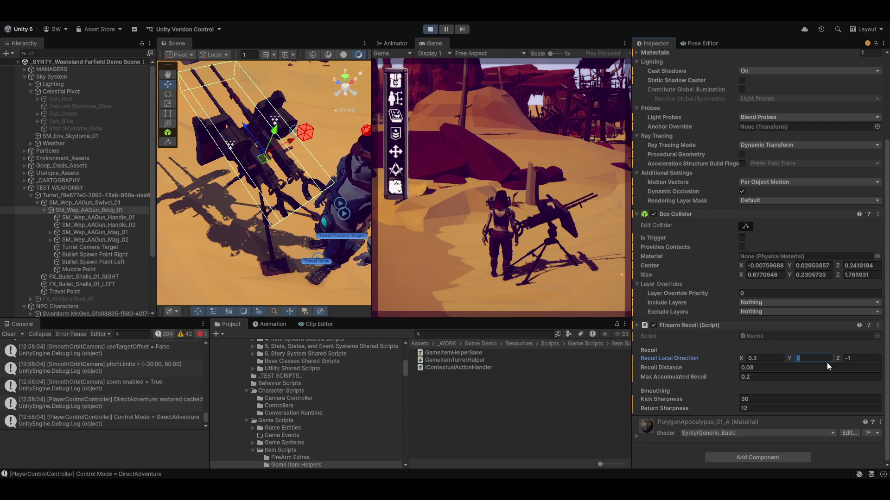
type(".1")
type("0.11")
key("Return")
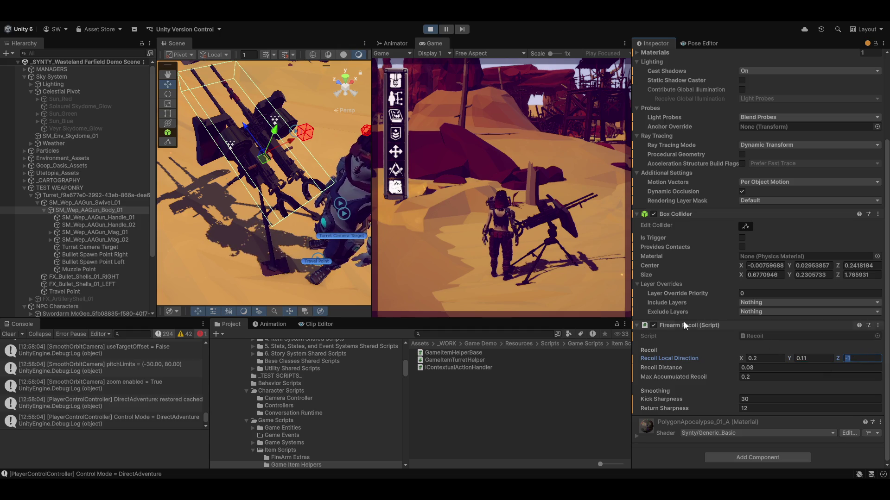
left_click(779, 372)
type("0.52")
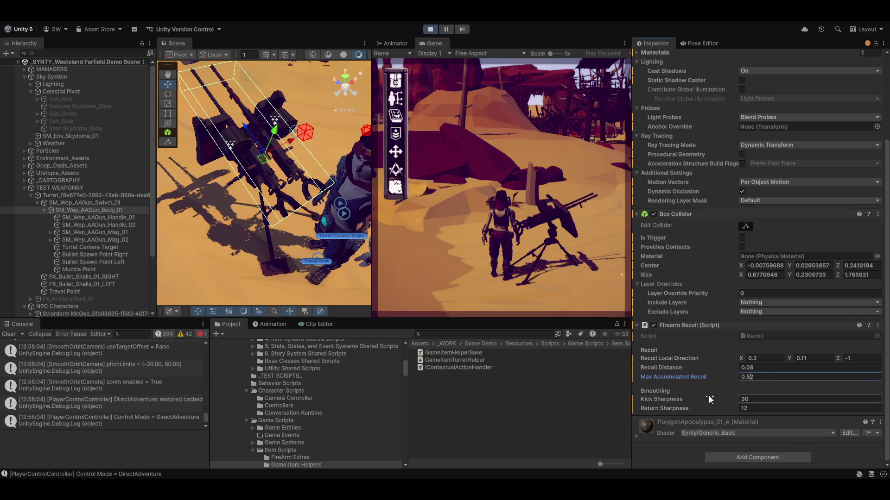
left_click(505, 188)
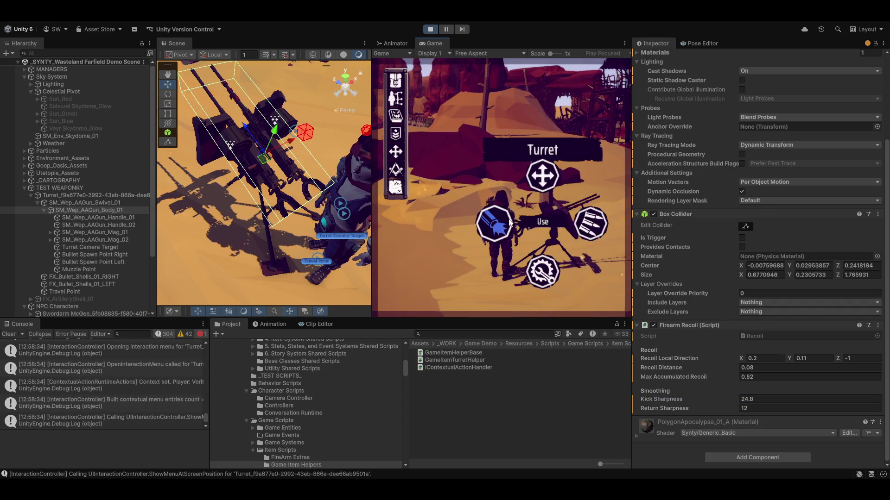
- Man the turret via Use, fire tracers while sweeping right then left, and dismount
left_click(509, 222)
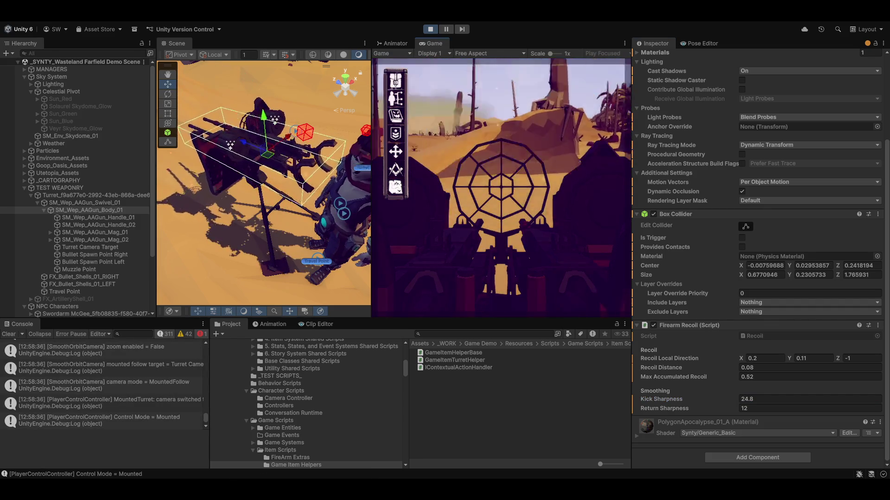
left_click(501, 187)
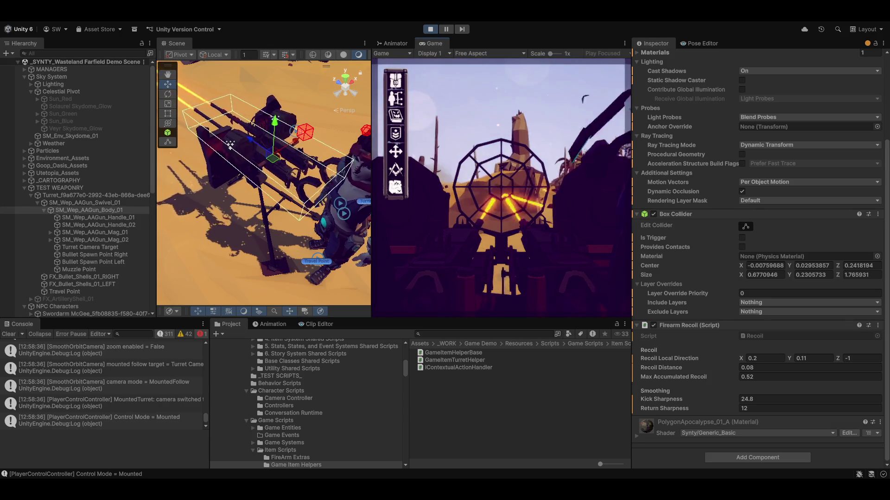
left_click_drag(500, 187, 529, 186)
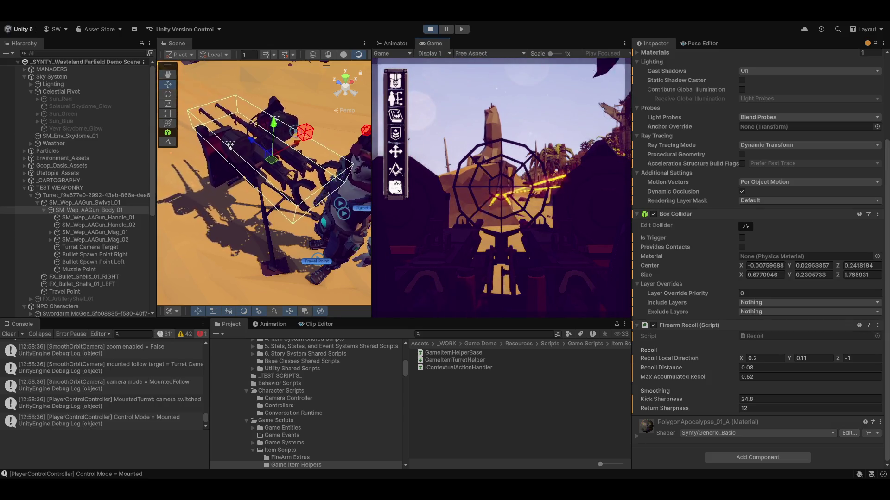
mouse_move(529, 186)
left_mouse_down()
mouse_move(508, 186)
mouse_move(518, 187)
left_mouse_up()
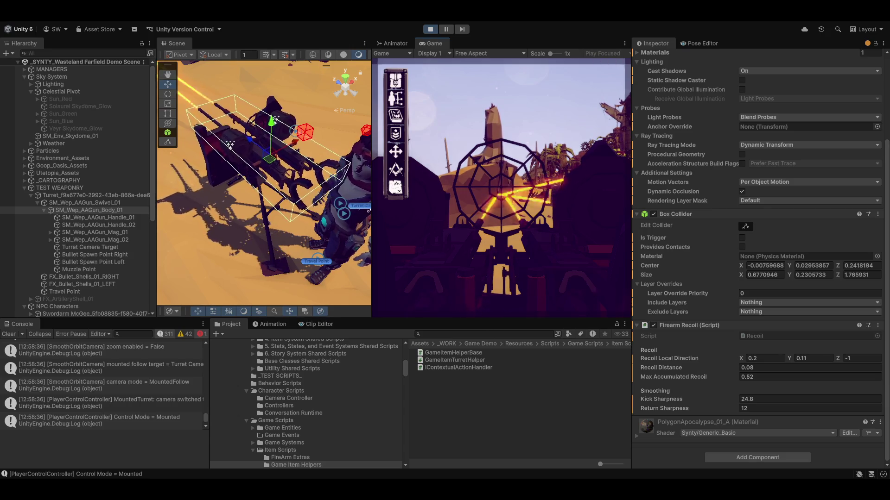
left_click_drag(518, 186, 511, 186)
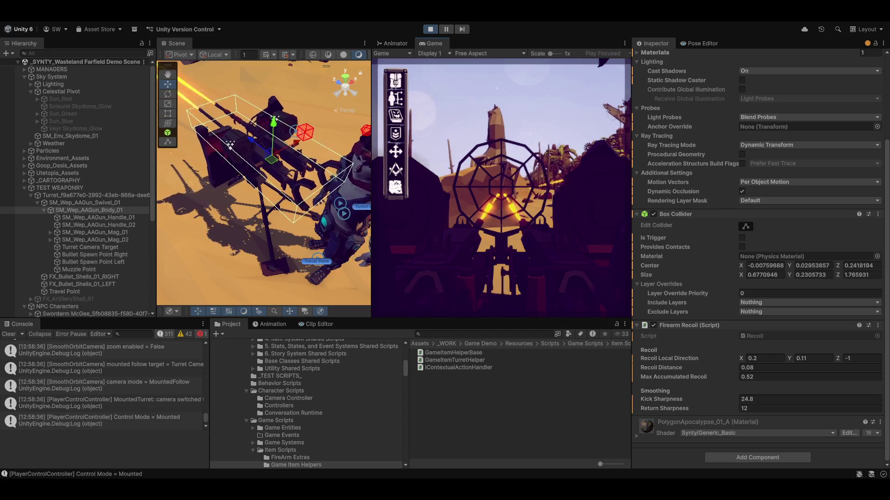
key("e")
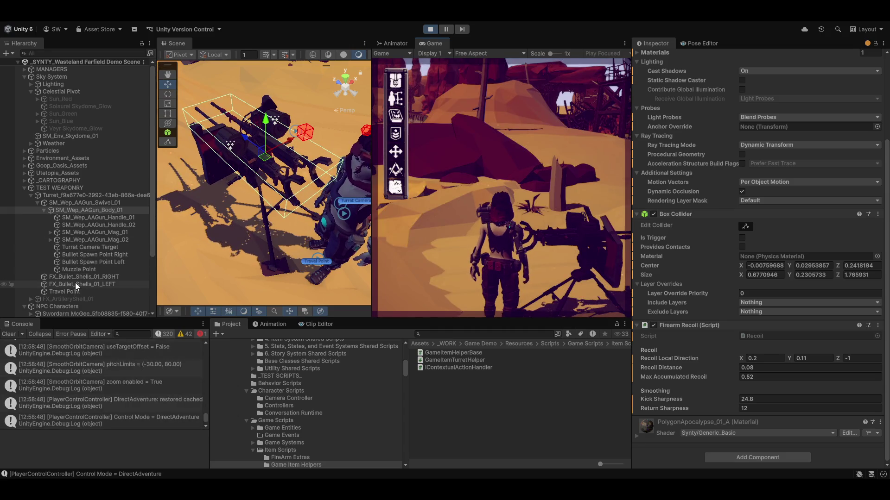
scroll(75, 283, "down", 5)
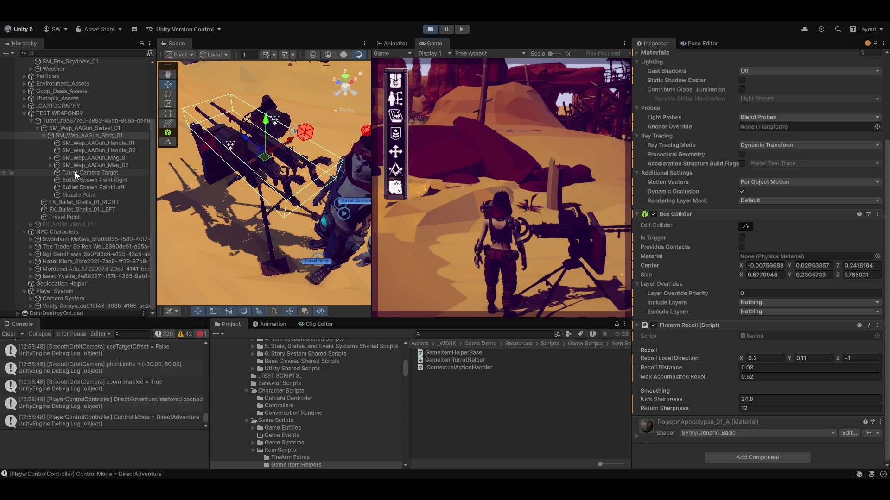
- Frame Turret Camera Target in Scene, mount and leave the turret, and expand Camera System to Main Camera
left_click(104, 173)
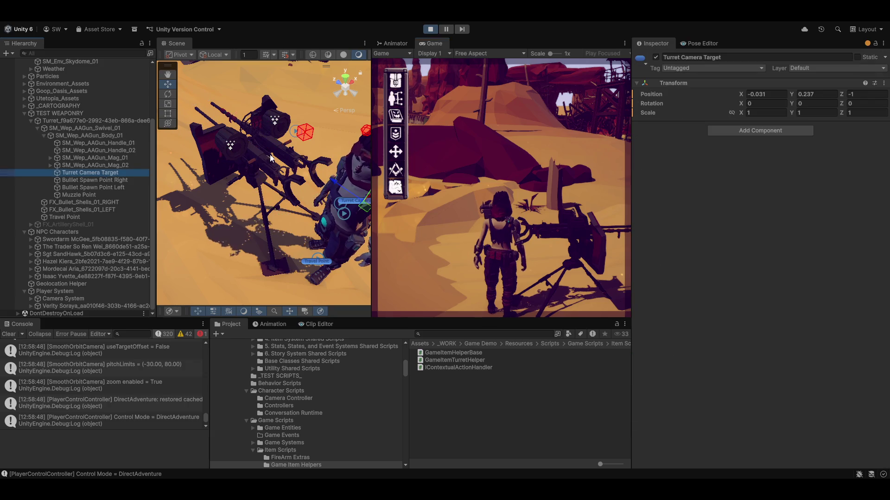
key("f")
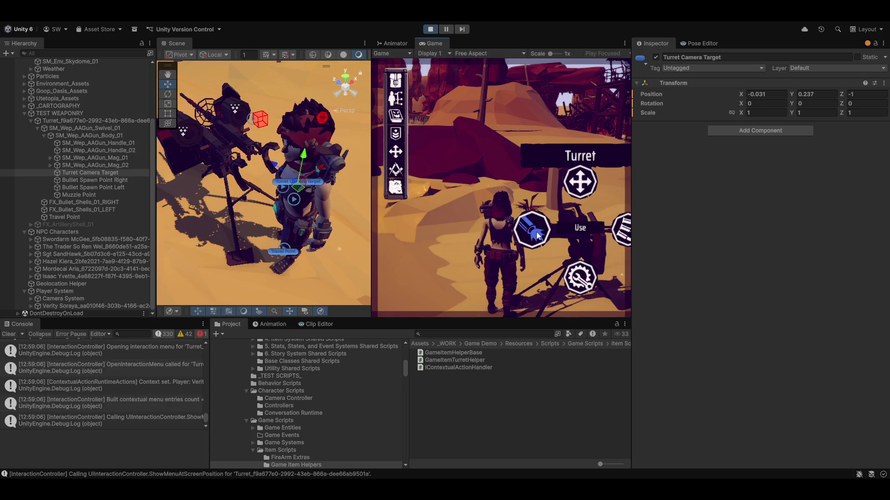
left_click(536, 231)
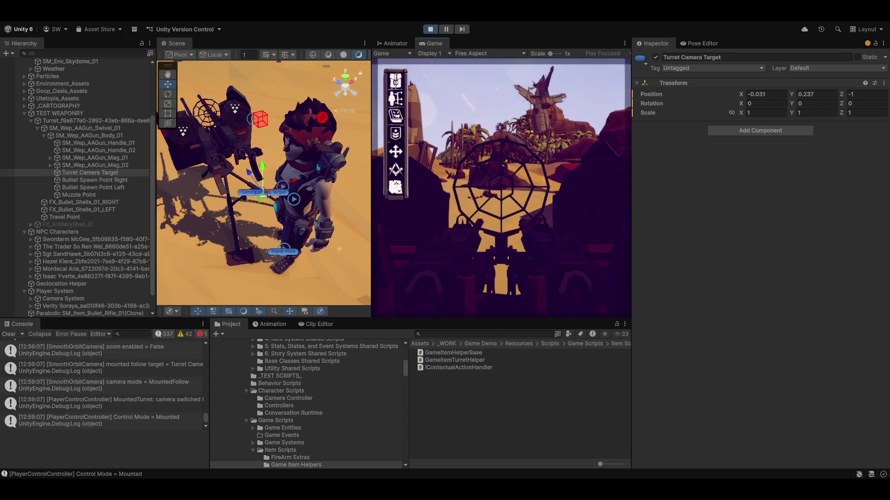
key("e")
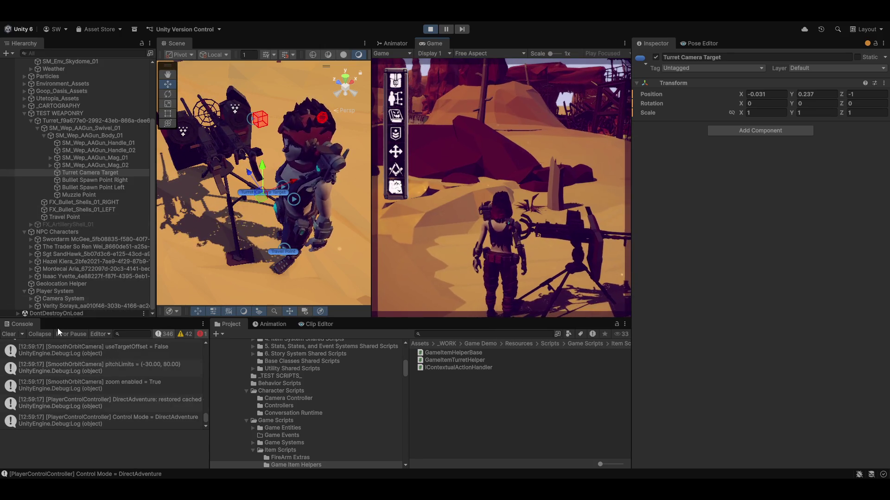
left_click(31, 299)
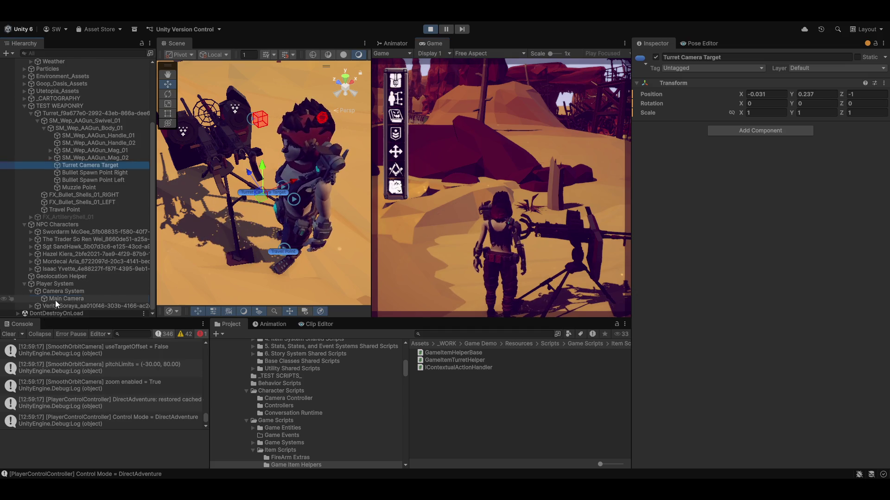
- Inspect Main Camera, mount and fire the turret twice, dismount, and select SM_Wep_AAGun_Body_01
left_click(63, 299)
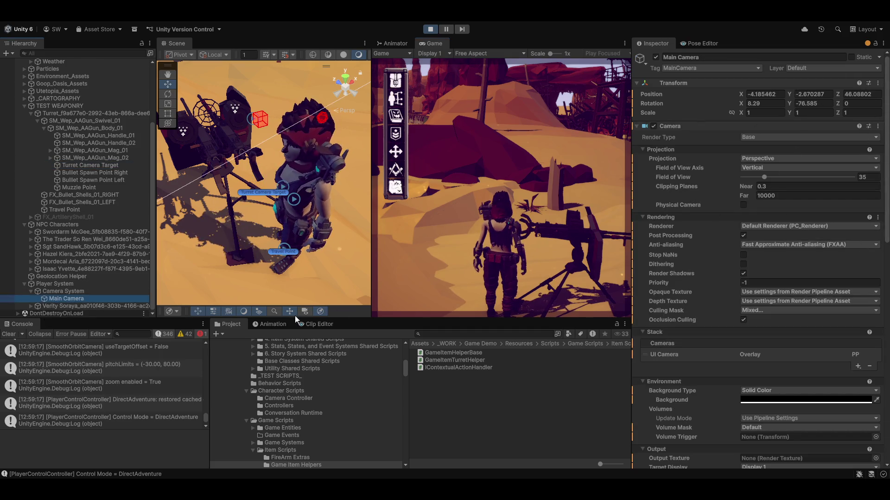
left_click(529, 243)
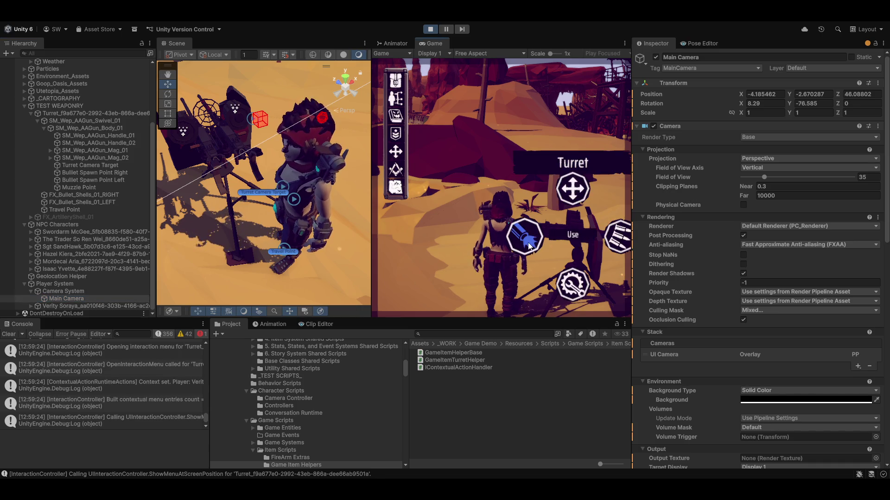
left_click(572, 234)
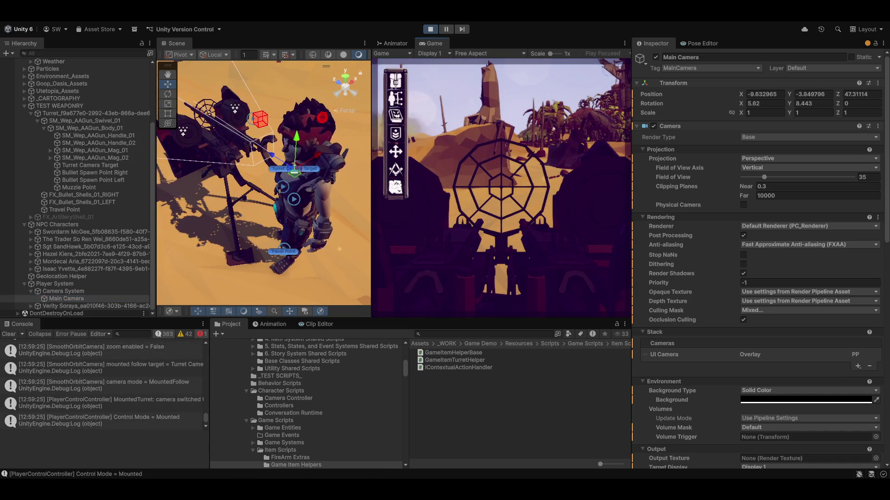
left_click(501, 187)
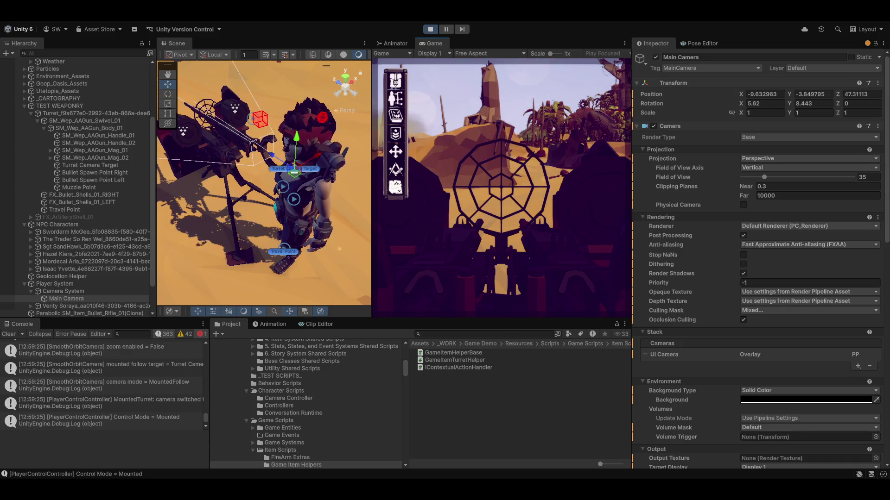
left_click(501, 187)
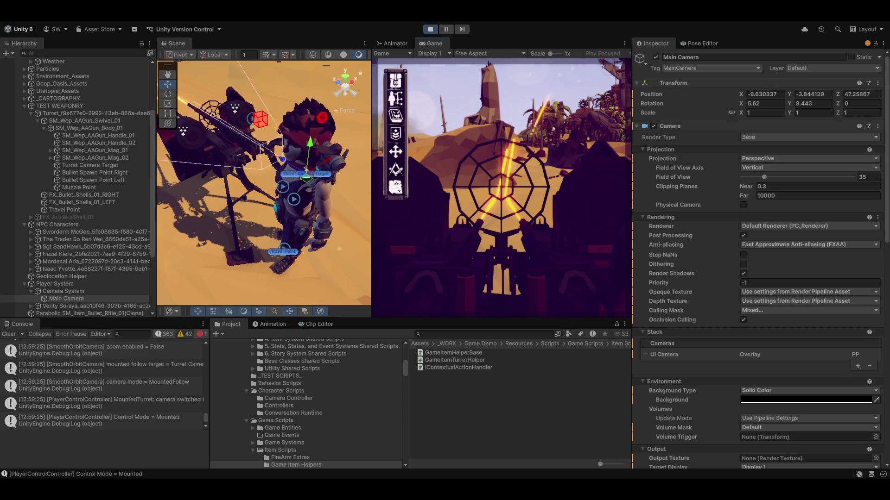
key("e")
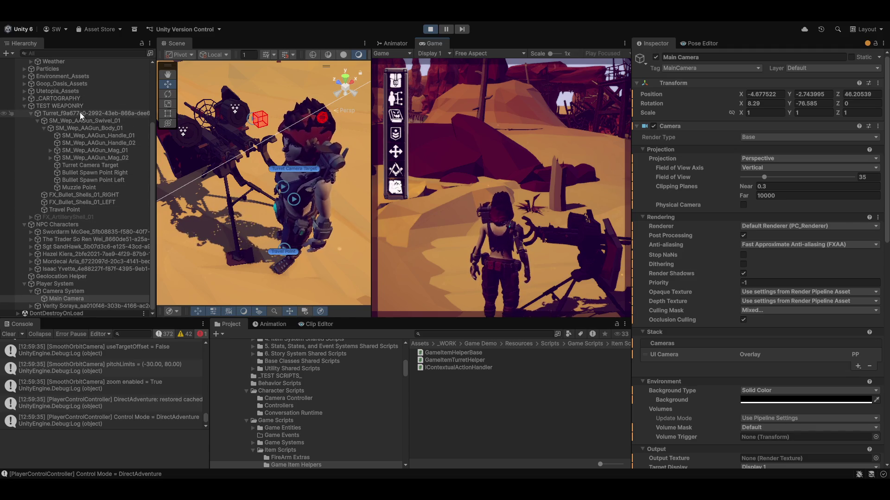
left_click(88, 127)
scroll(677, 344, "down", 5)
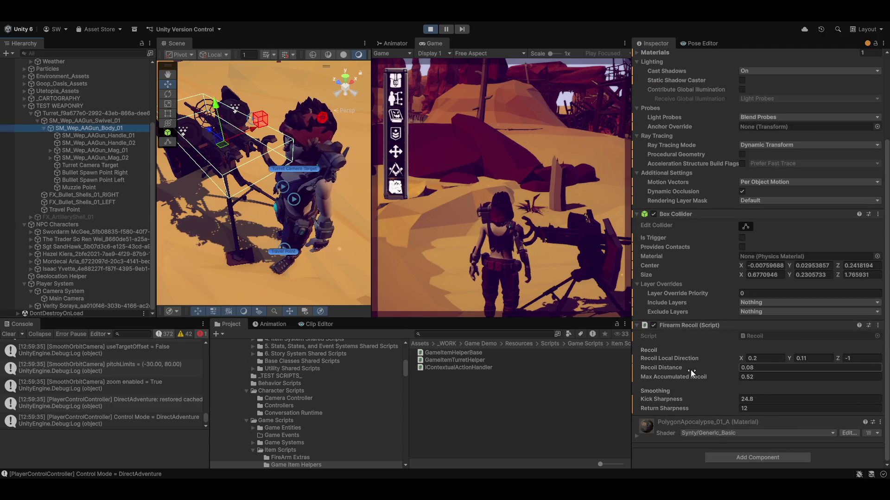
- Raise Max Accumulated Recoil to 10 and set recoil direction 1, 1, -1, test-firing while mounted
left_click_drag(685, 377, 810, 367)
left_click(791, 375)
type("10")
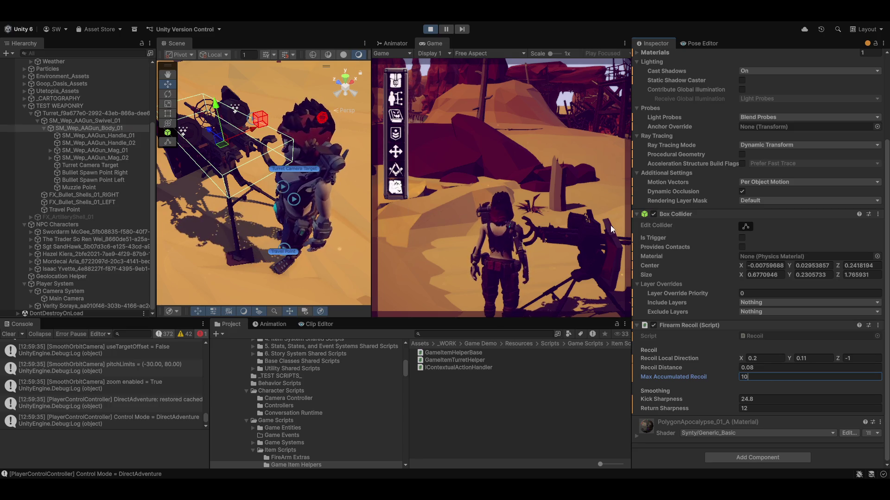
left_click(572, 236)
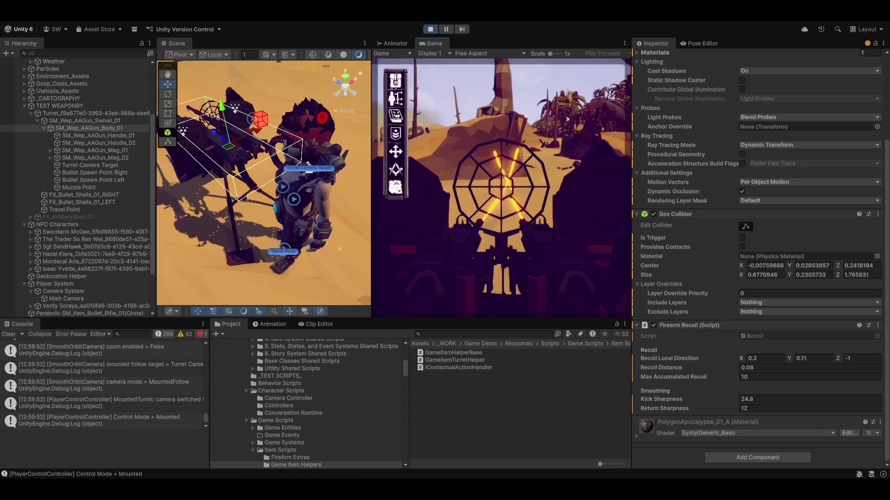
left_click(598, 301)
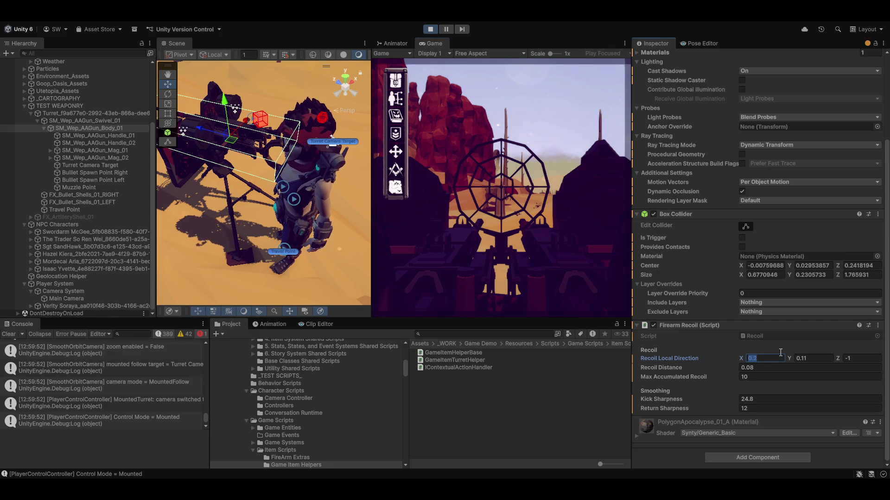
type("1")
key("Tab")
type("1")
key("Tab")
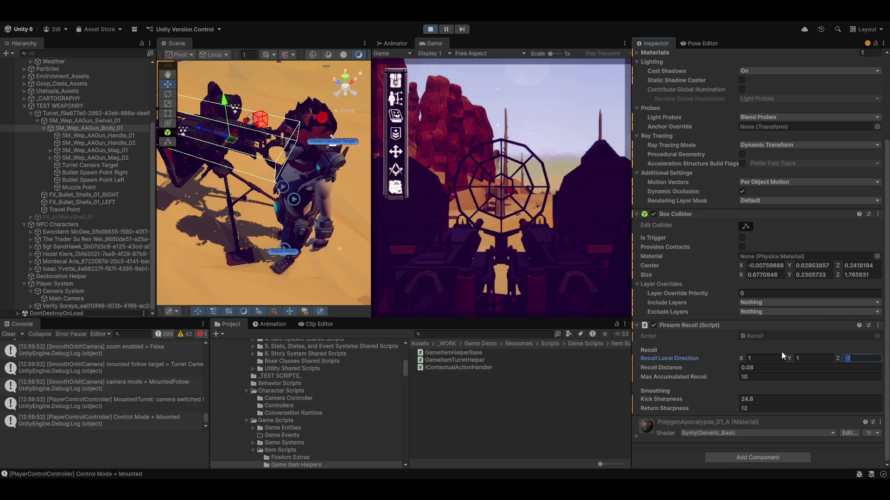
type("-1")
key("Return")
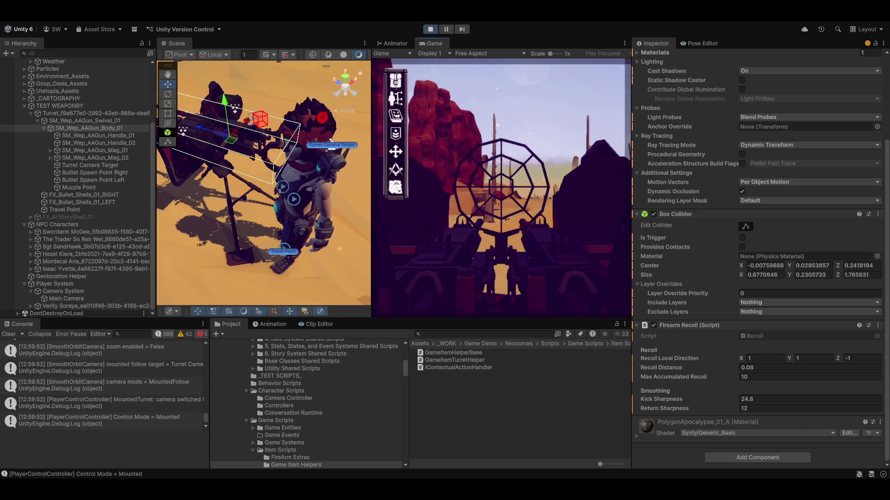
left_click(528, 109)
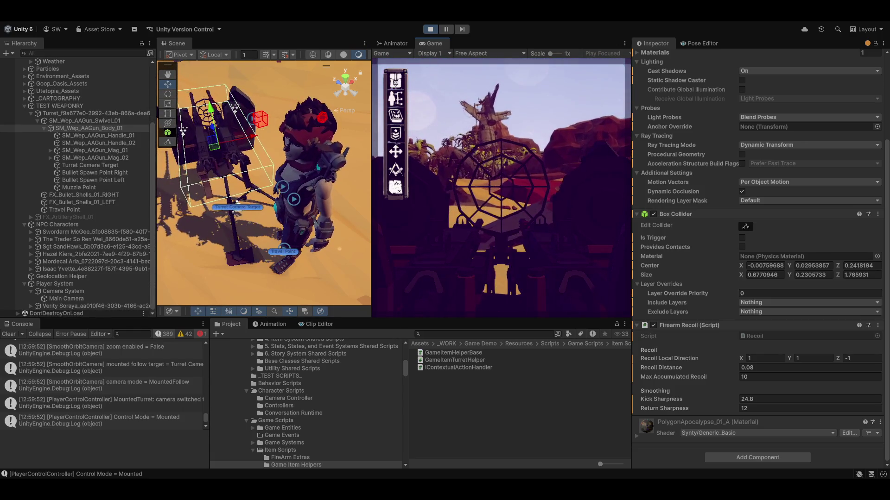
key("e")
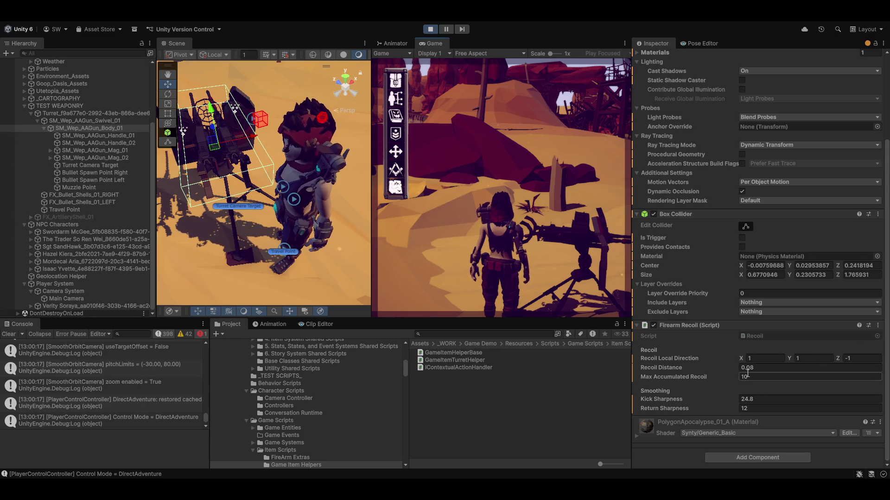
- Set Recoil Distance to 13.7, then remount the turret to test it and dismount
left_click(672, 367)
type("13.7")
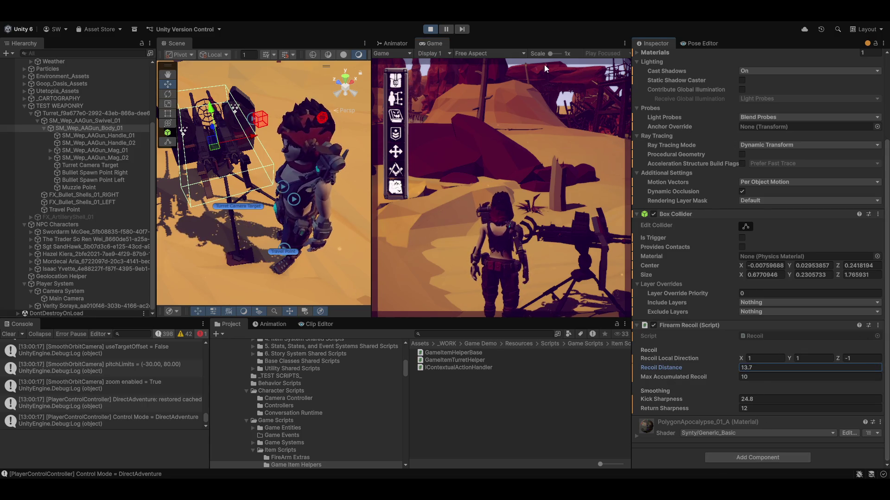
left_click(586, 219)
key("e")
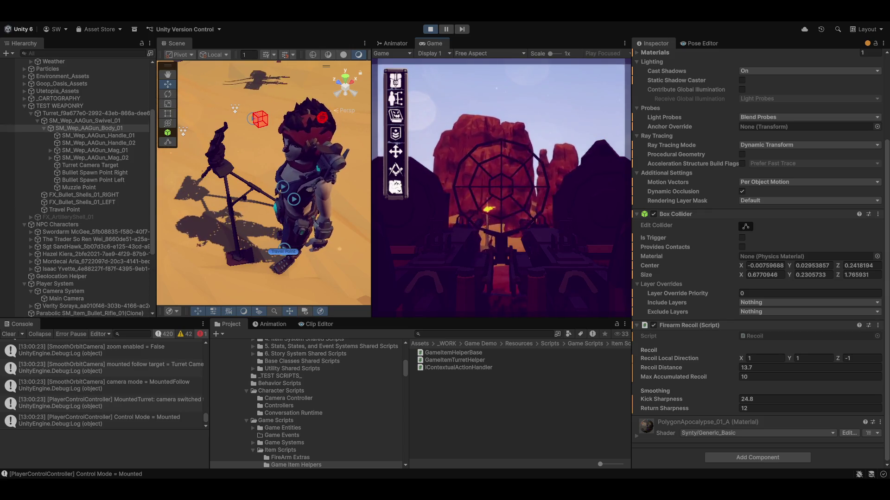
key("e")
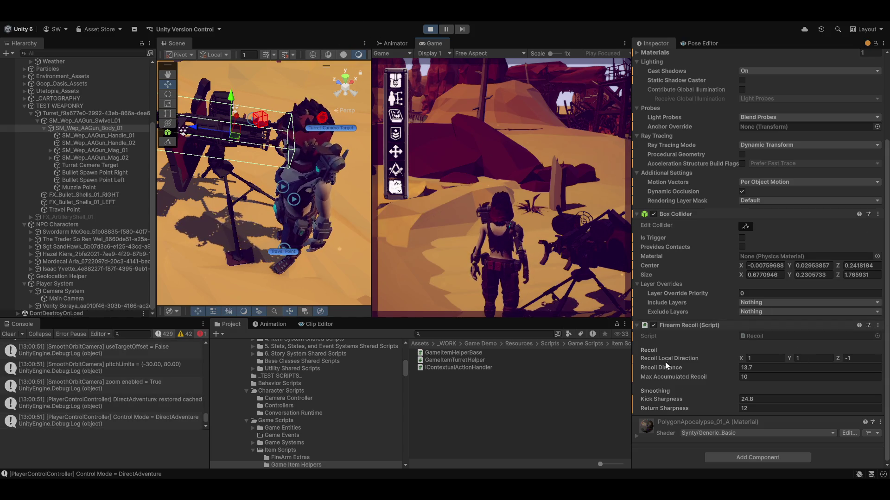
- Set Recoil Distance 0.1 and direction 0, 0, -1, then mount and leave the turret
left_click(762, 367)
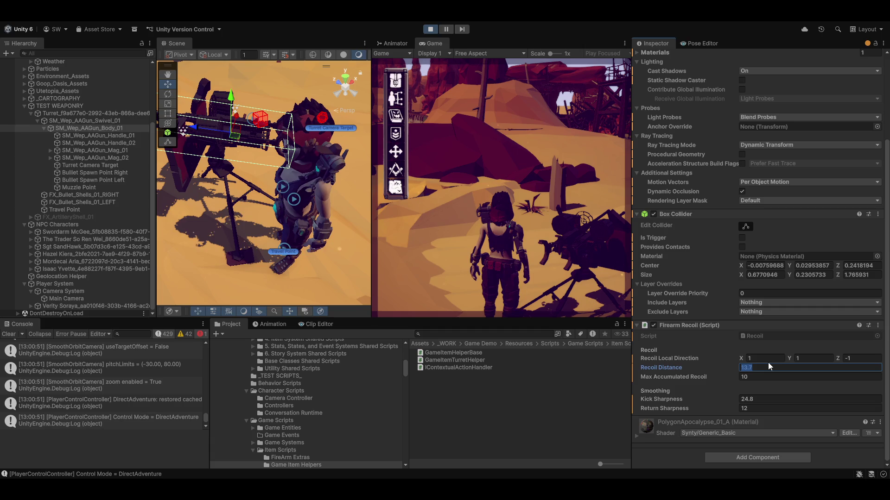
left_click(767, 357)
type("0")
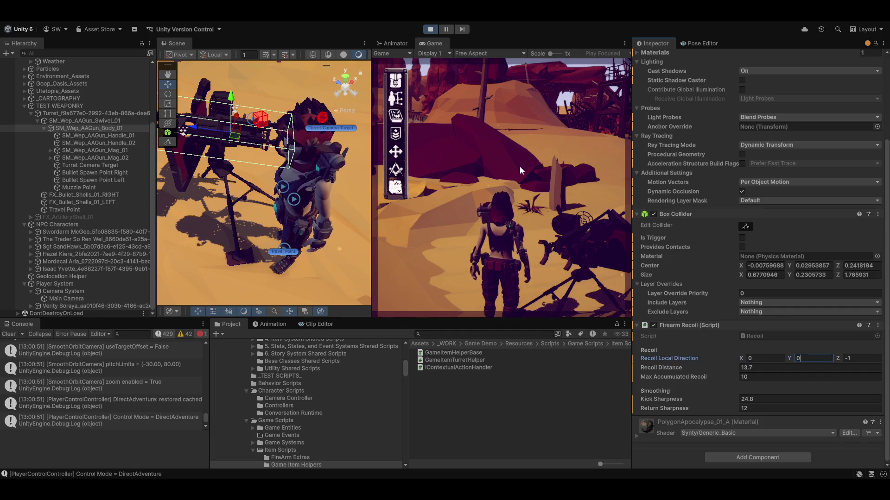
left_click(593, 236)
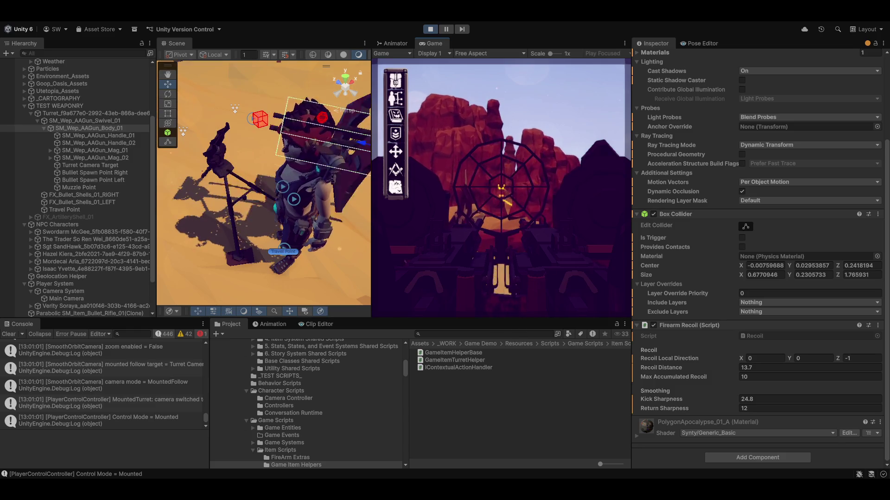
key("e")
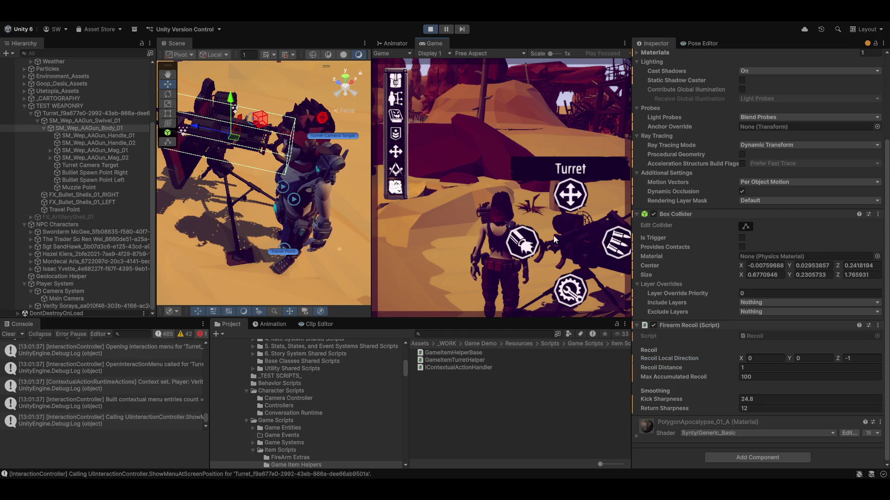
- With Max Accumulated Recoil at 100, mount and dismount the turret twice more to test
left_click(577, 236)
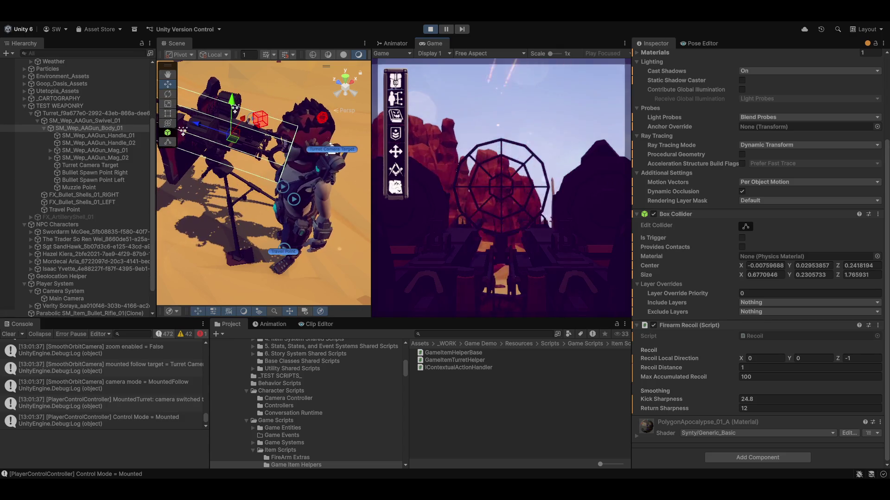
key("e")
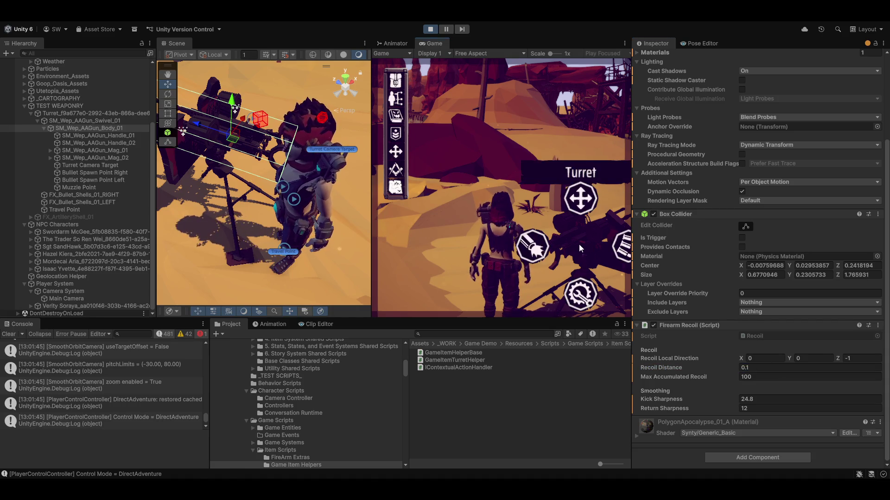
key("e")
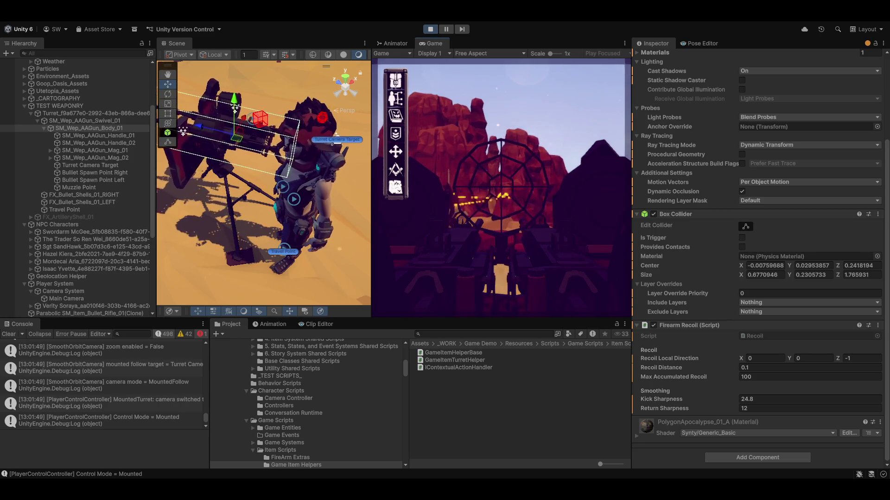
key("e")
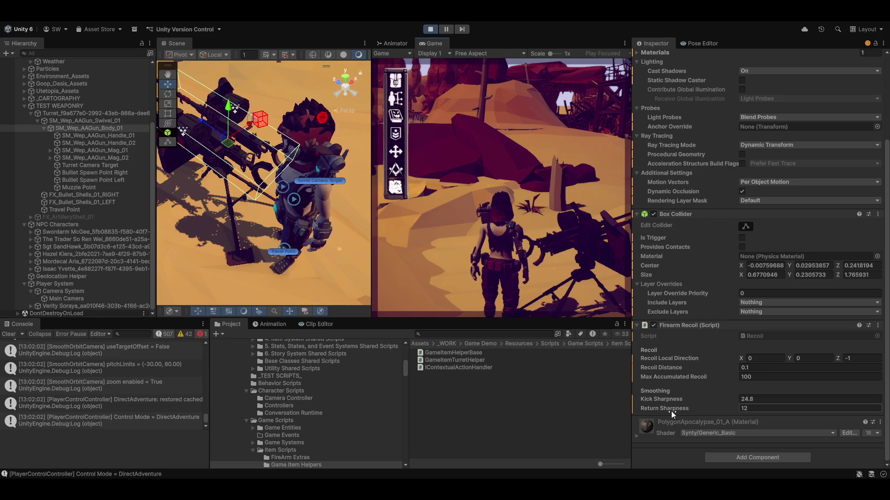
- Raise Kick Sharpness, mount the turret, fire three bursts at the rocks, and dismount
left_click_drag(650, 398, 678, 204)
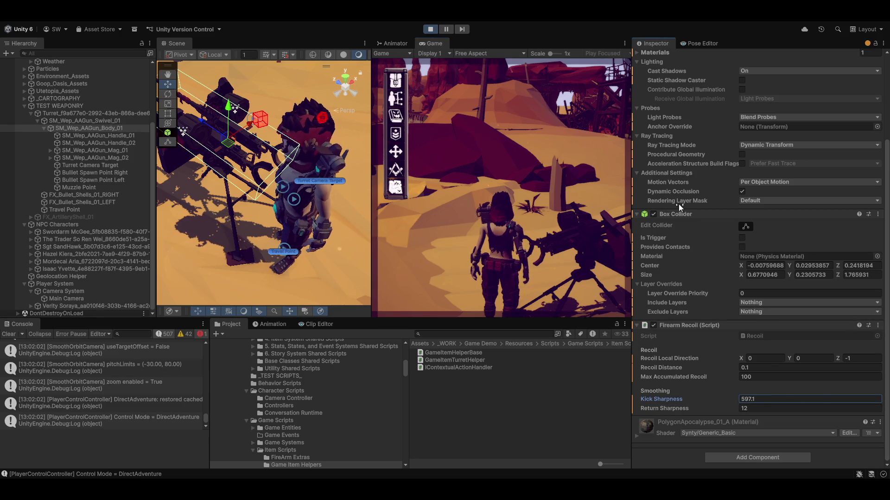
left_click(561, 228)
key("e")
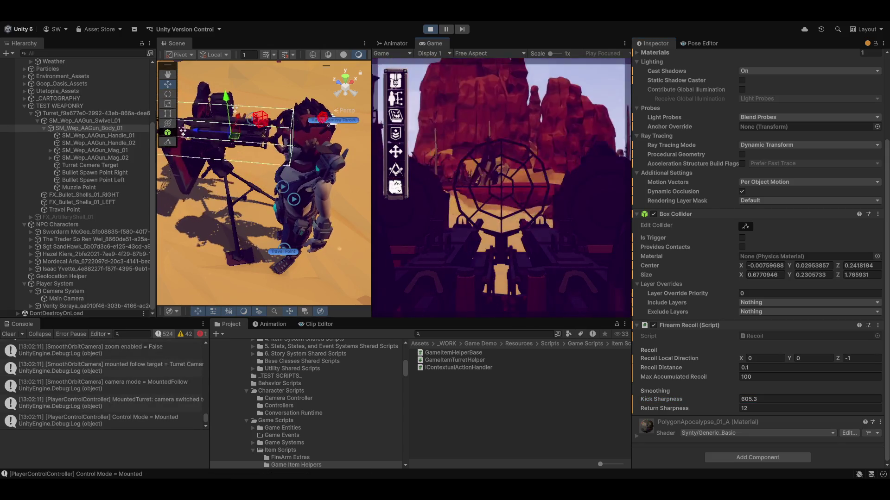
left_click(501, 188)
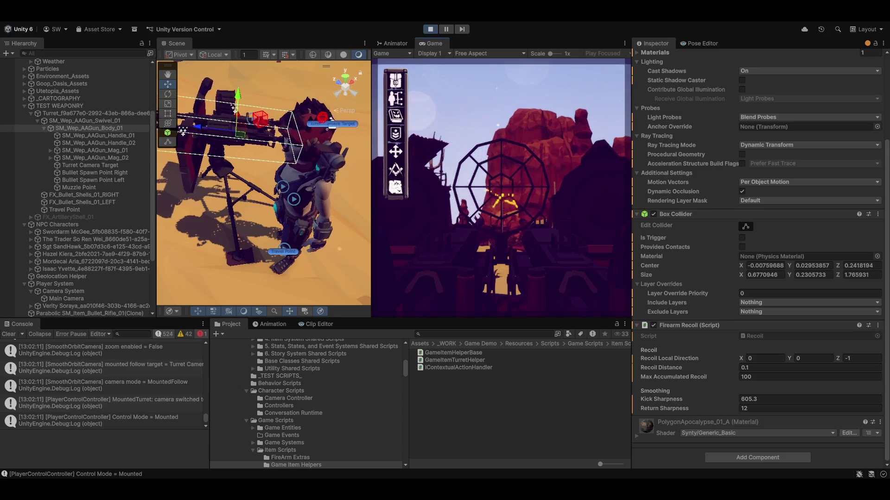
left_click(501, 188)
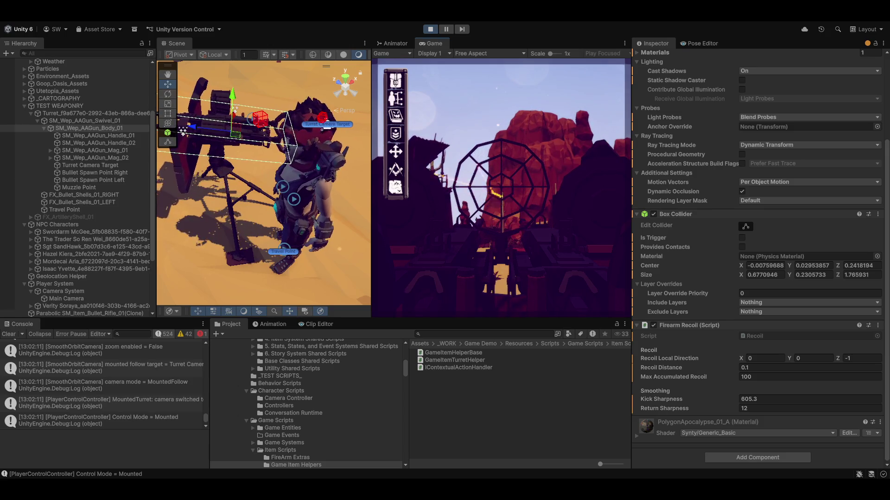
left_click(501, 187)
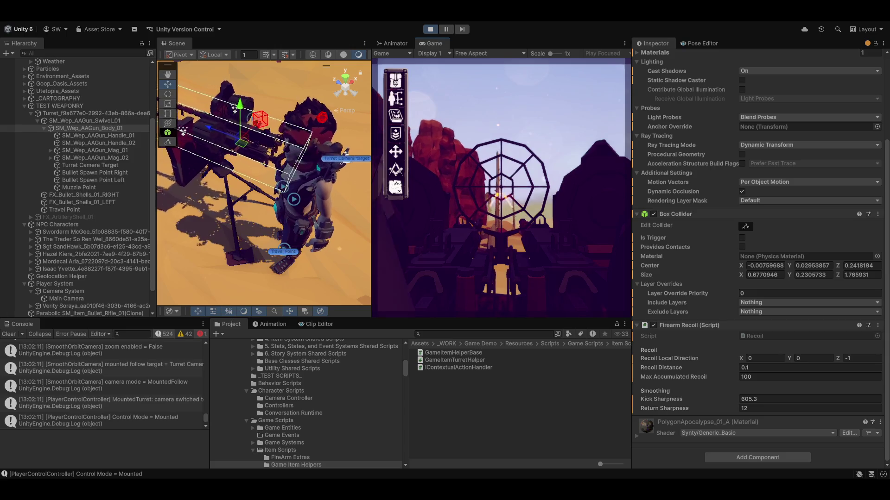
key("e")
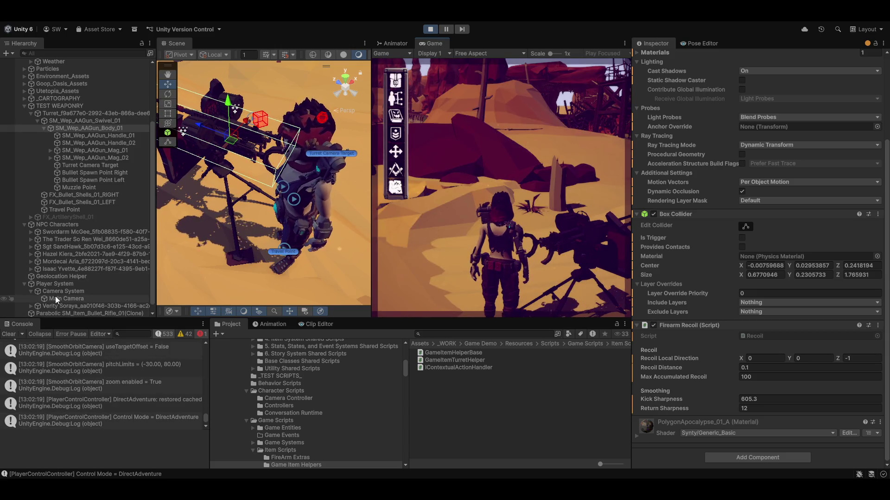
- Move Camera System under the turret's Turret Camera Target in the Hierarchy
left_click(49, 292)
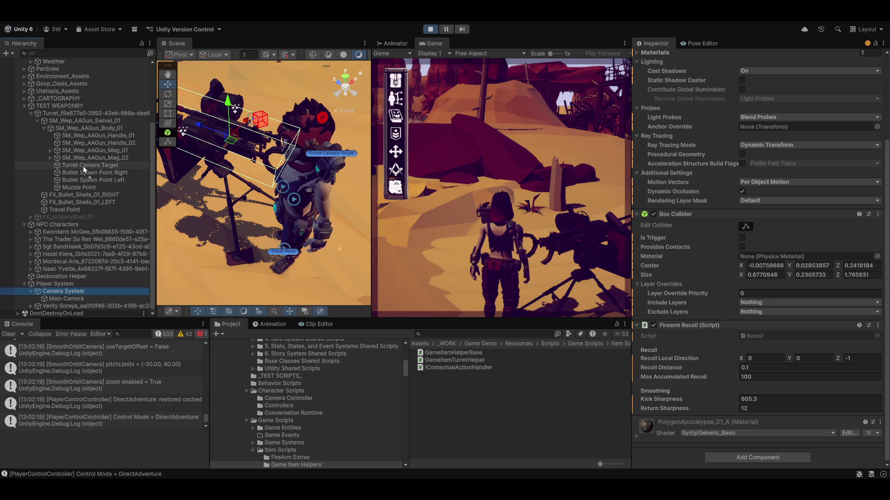
left_click_drag(84, 169, 84, 169)
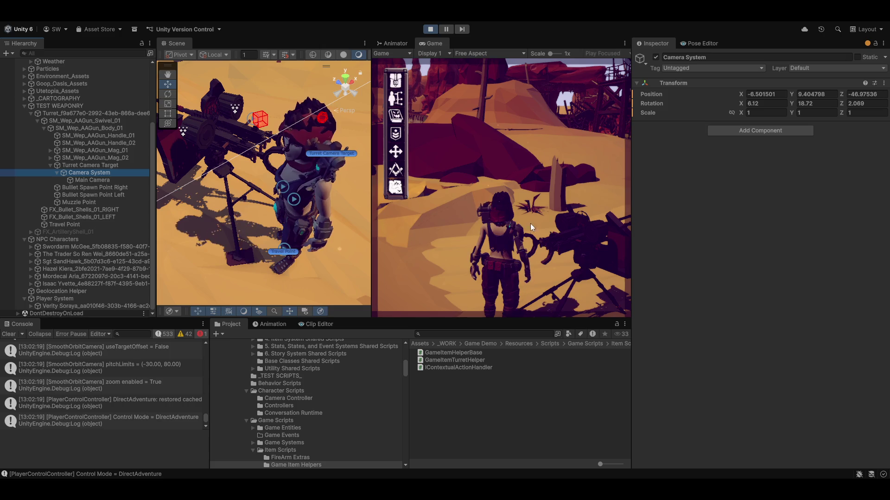
- Mount and dismount the turret twice to test the reparented camera
key("e")
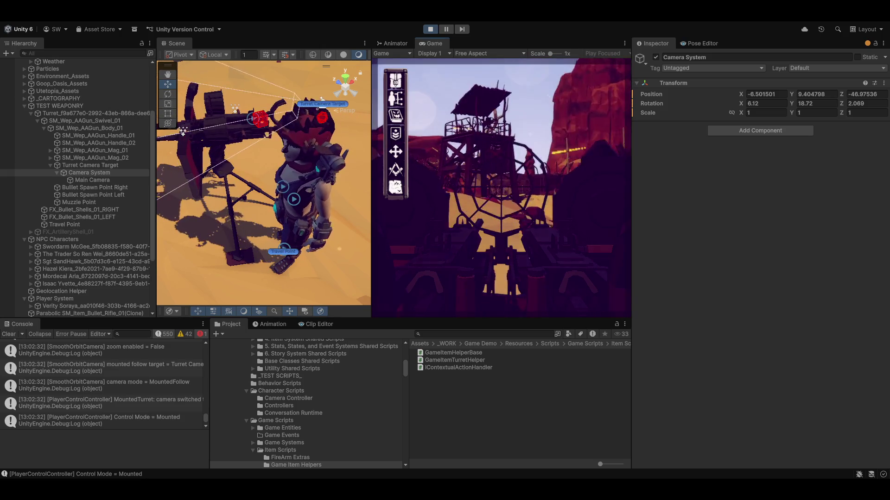
key("e")
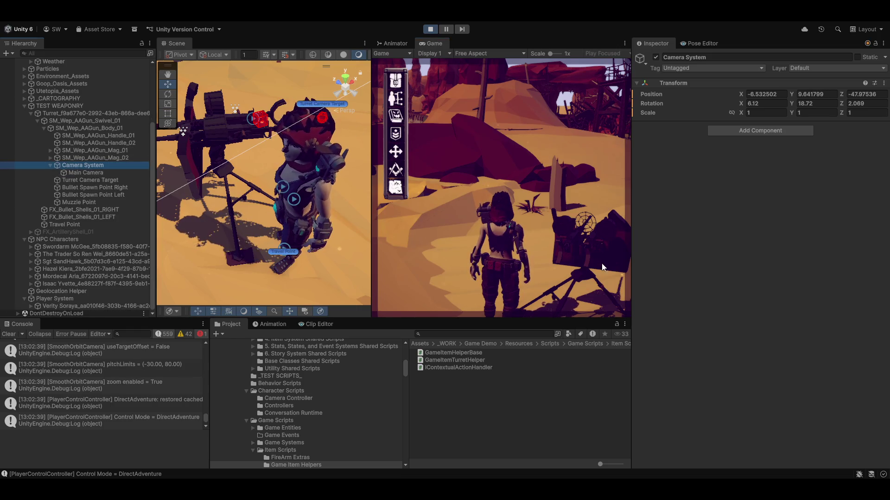
left_click(566, 243)
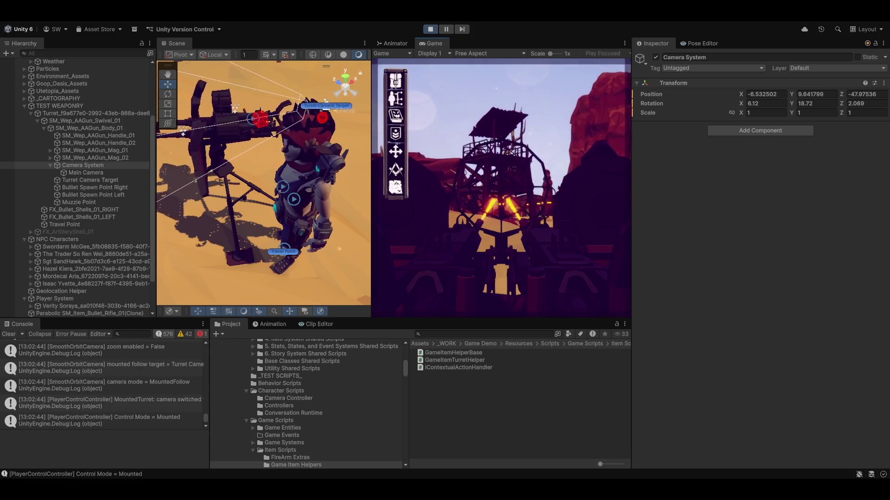
key("e")
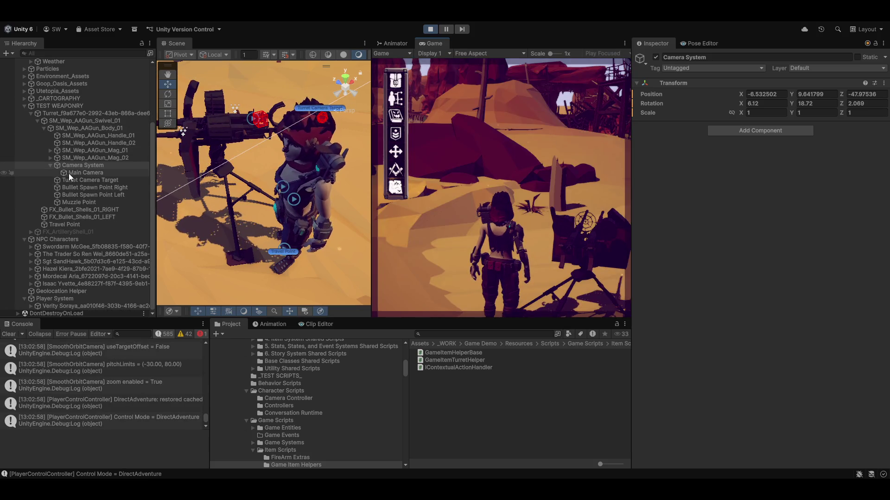
- Move Camera System back under Player System and bring up the turret's interaction menu
mouse_move(63, 164)
left_mouse_down()
mouse_move(77, 242)
mouse_move(66, 294)
left_mouse_up()
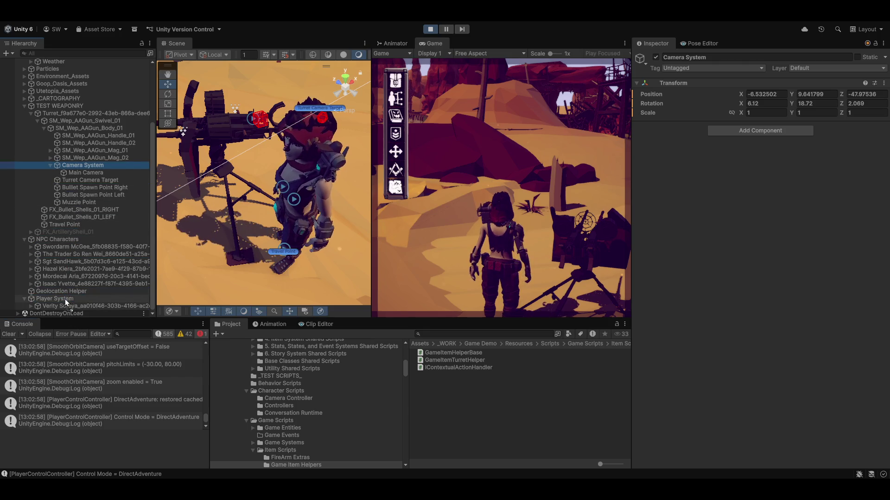
mouse_move(66, 294)
left_mouse_down()
mouse_move(59, 322)
mouse_move(63, 299)
left_mouse_up()
right_click(470, 144)
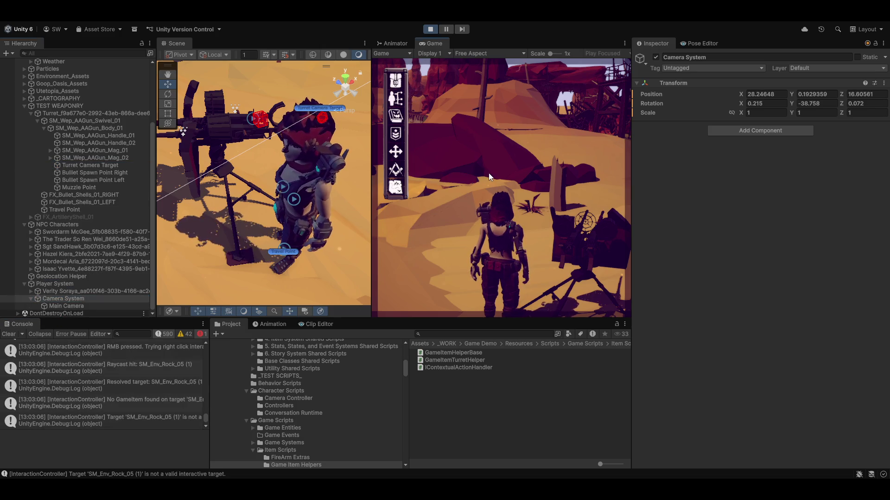
right_click(594, 244)
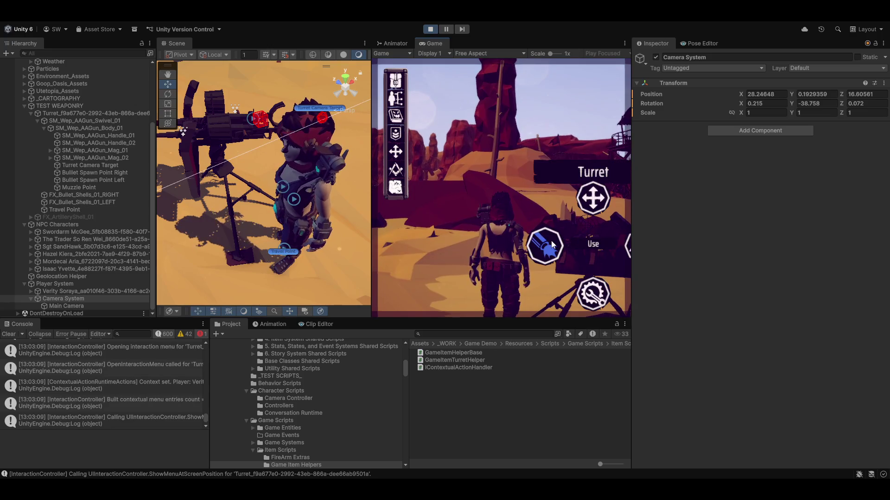
- Use the turret, fire twice toward the tower, and return to third-person
left_click(551, 241)
left_click(501, 188)
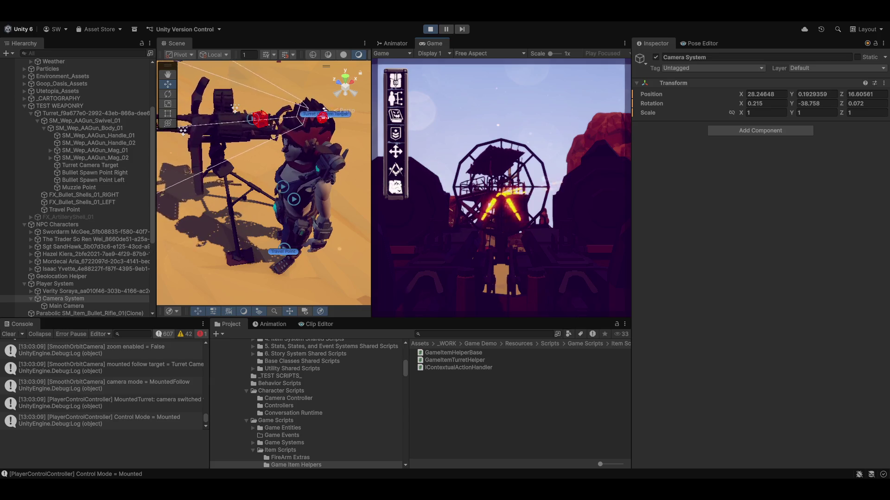
left_click(500, 188)
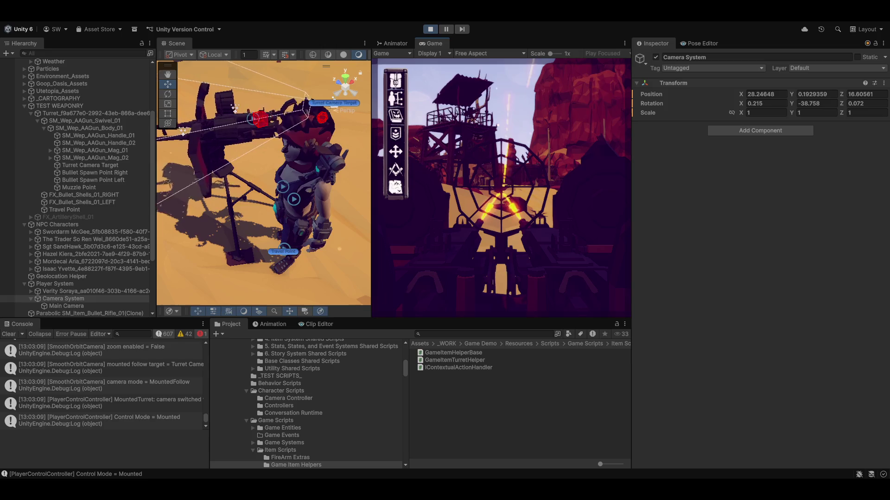
key("e")
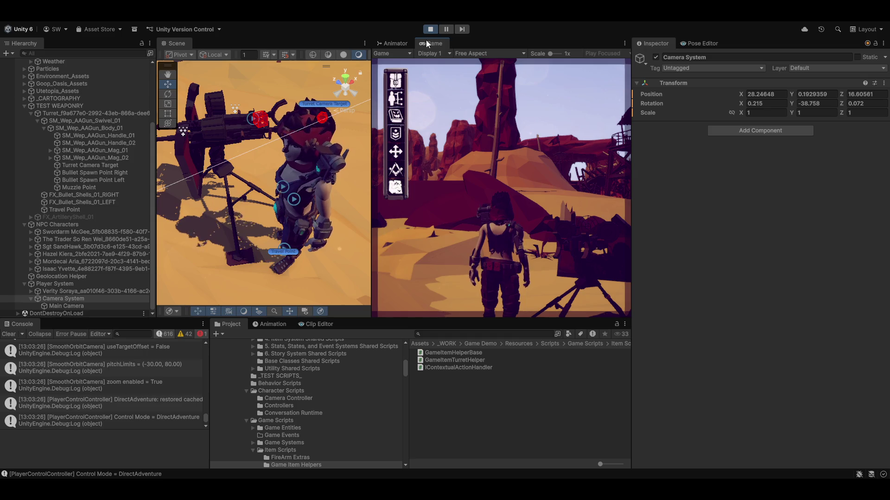
- Dock Game and Animator into the Scene tab group to enlarge the Game view, then turn the camera
left_click_drag(422, 43, 256, 51)
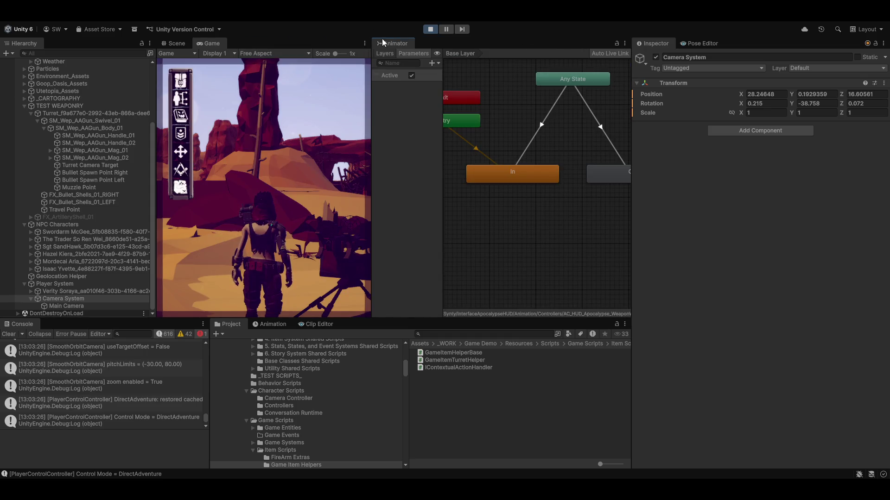
left_click_drag(381, 43, 207, 45)
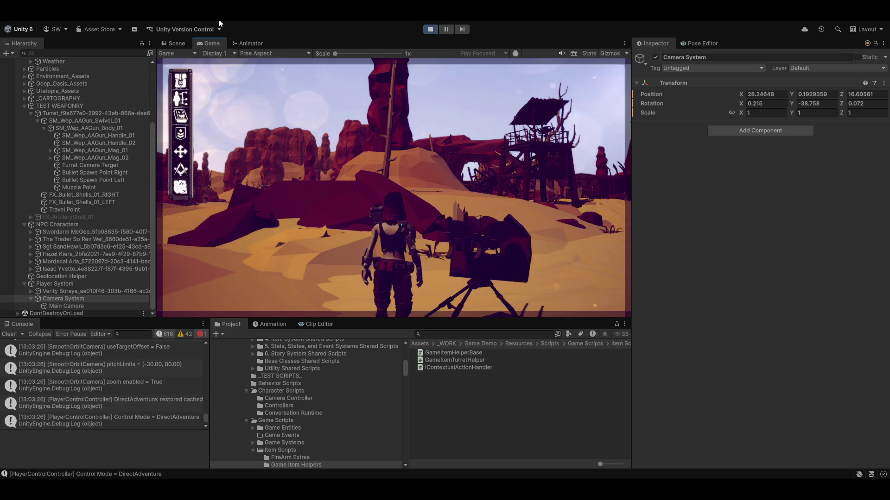
right_click(407, 176)
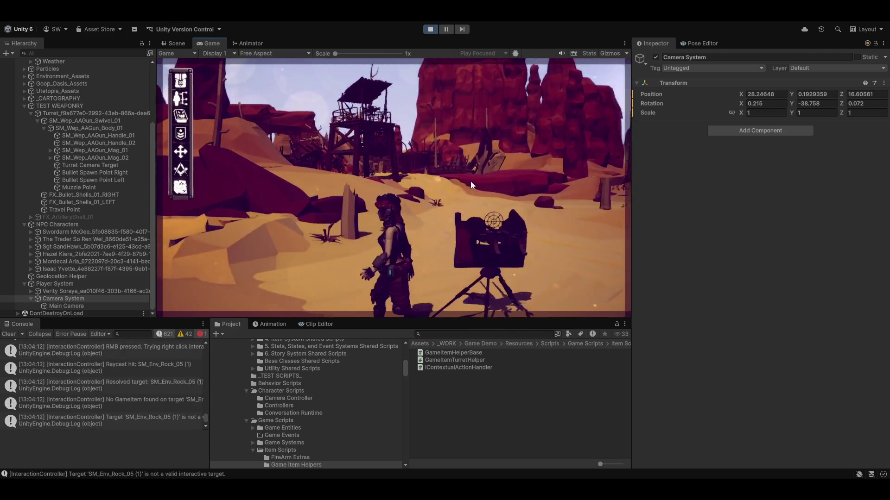
- Run the character out of the start zone across the sand into the Punker Gas structures
key("w")
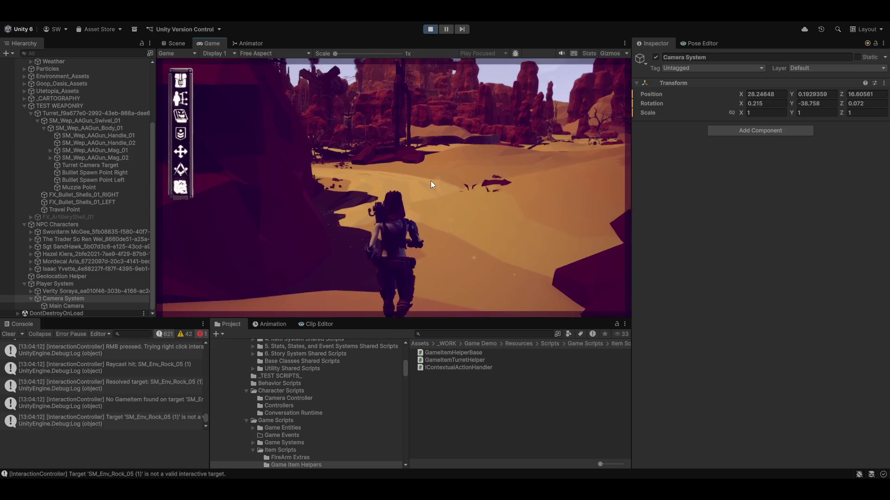
key("w")
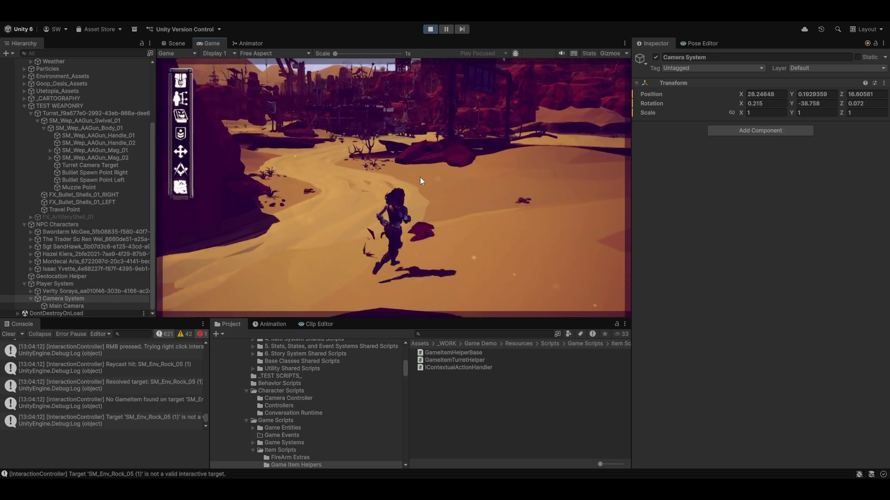
key("w")
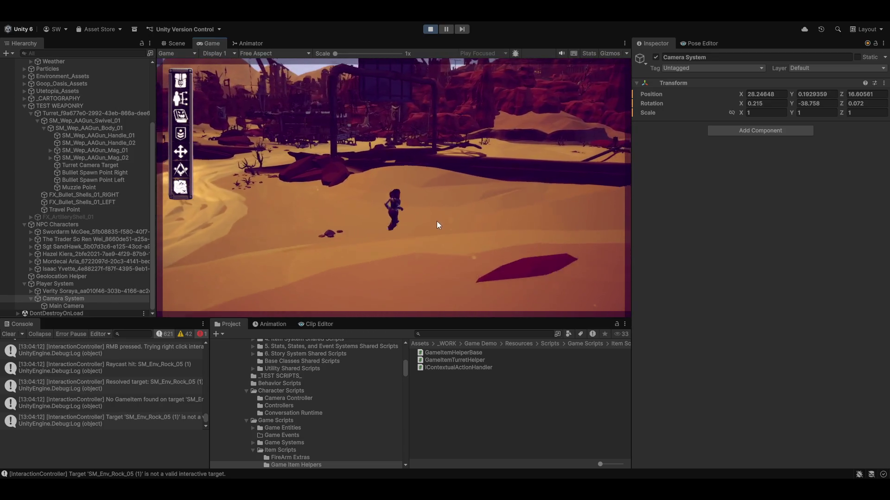
key("w")
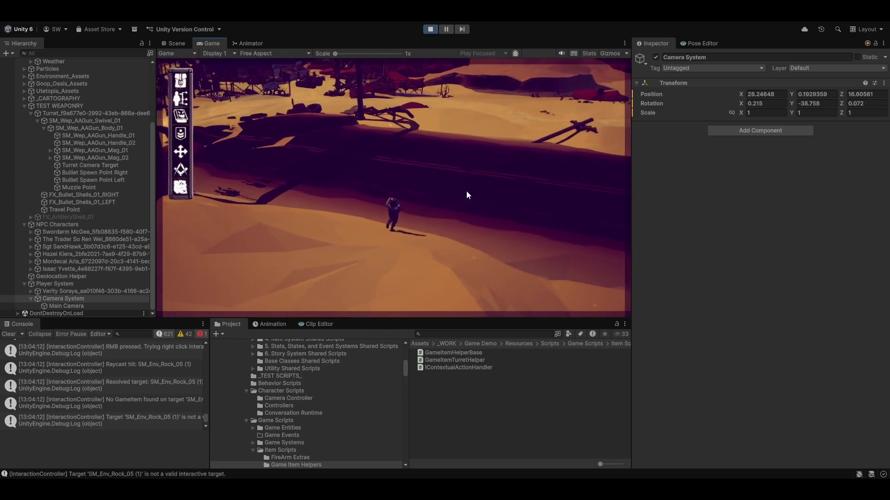
key("w")
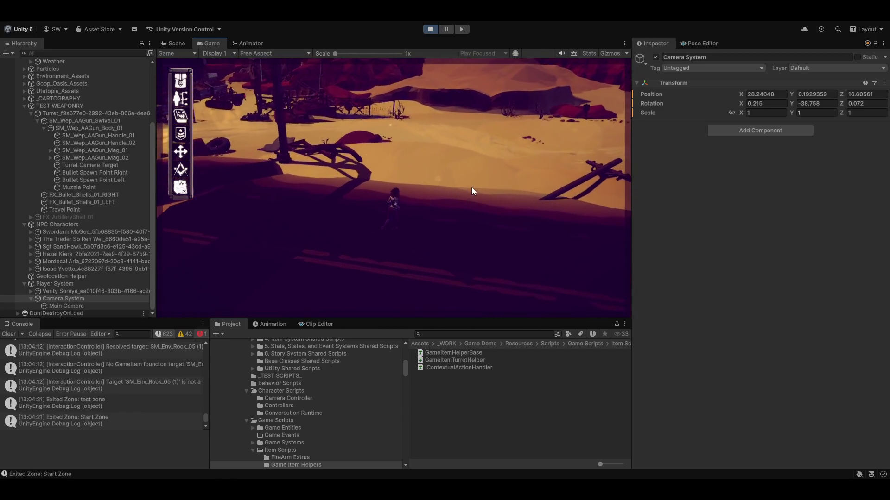
key("w")
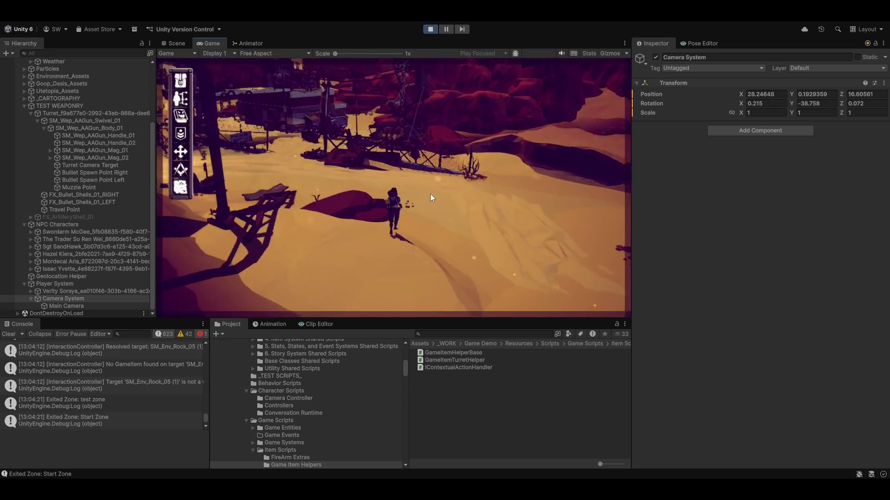
key("w")
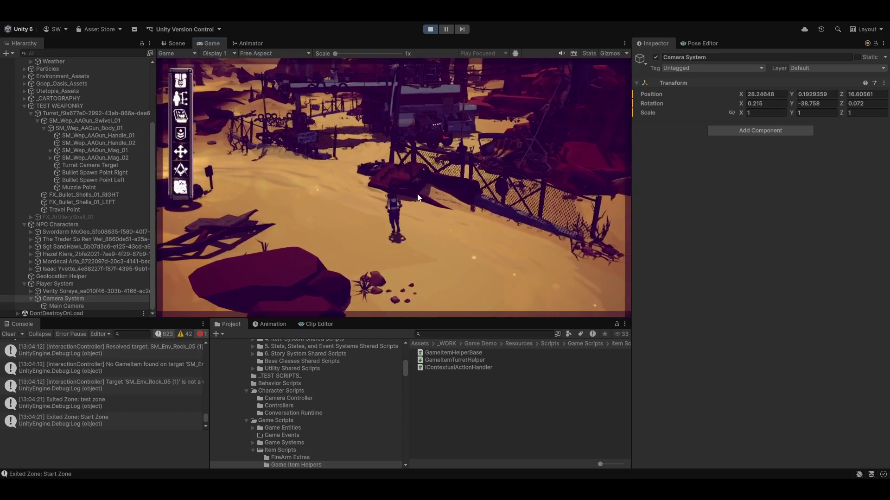
key("w")
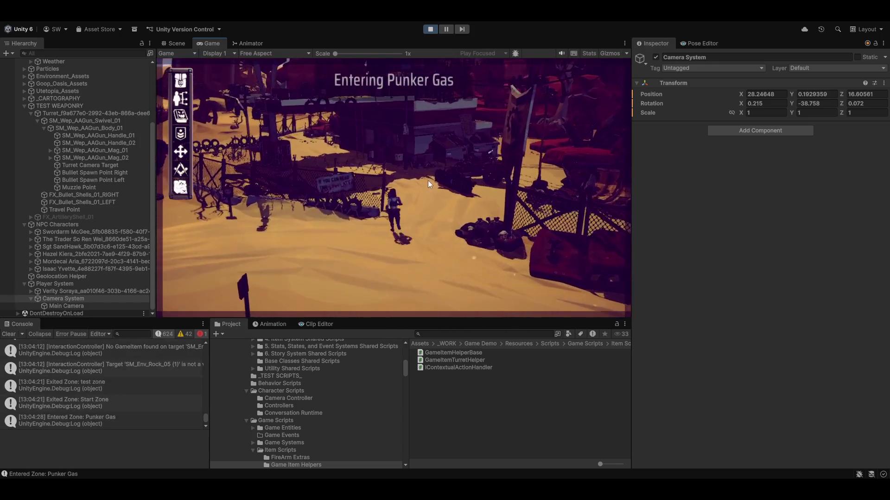
key("w")
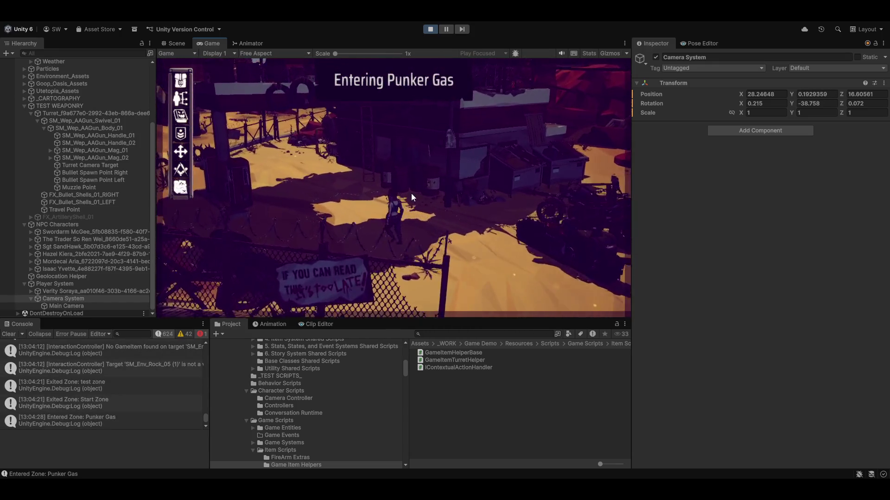
key("w")
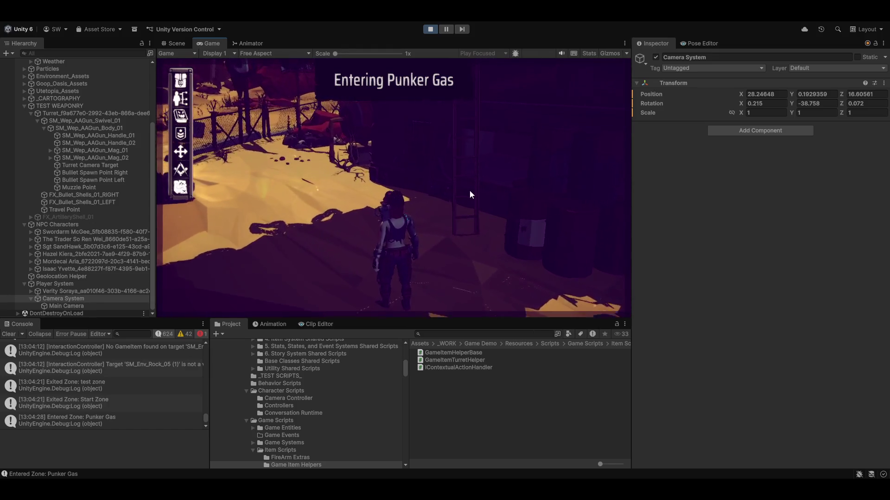
key("w")
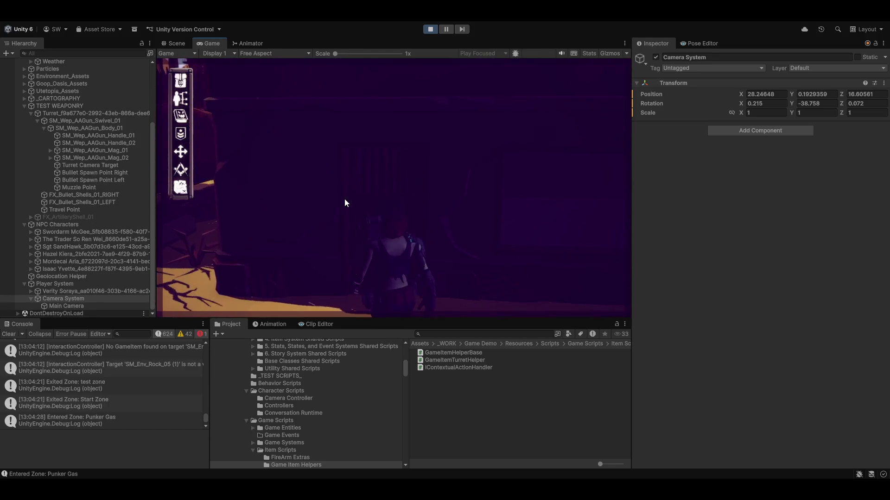
- Run out past the fence and rocks into the test zone, then bring up the Magnum Opus Editor
key("w")
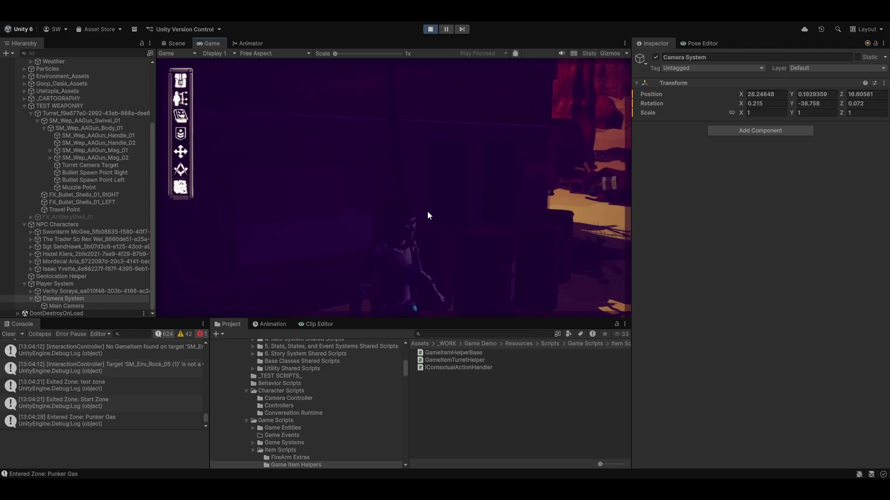
key("w")
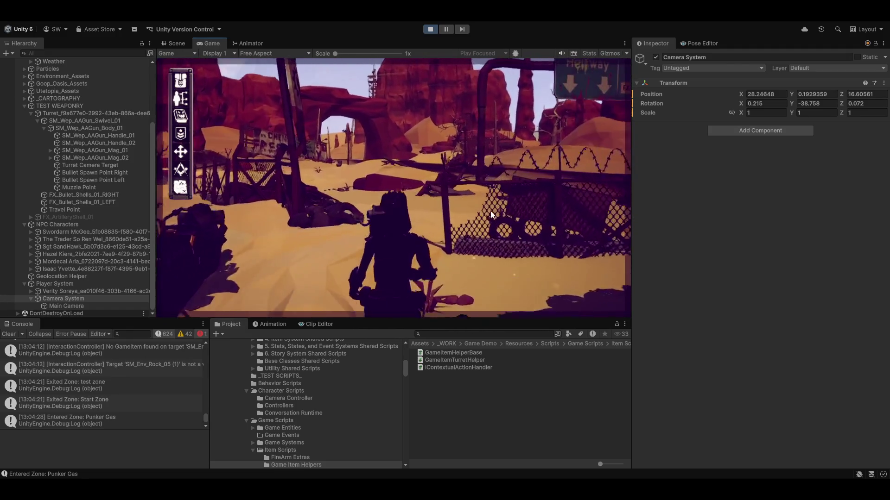
key("w")
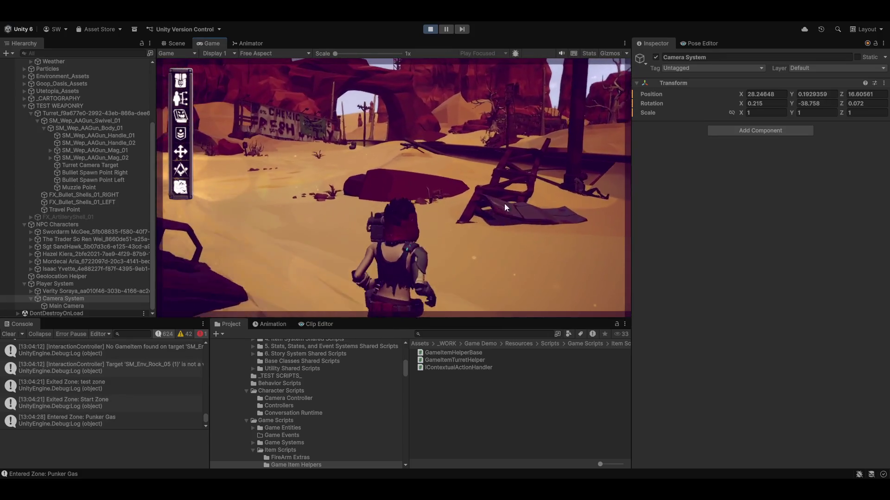
key("w")
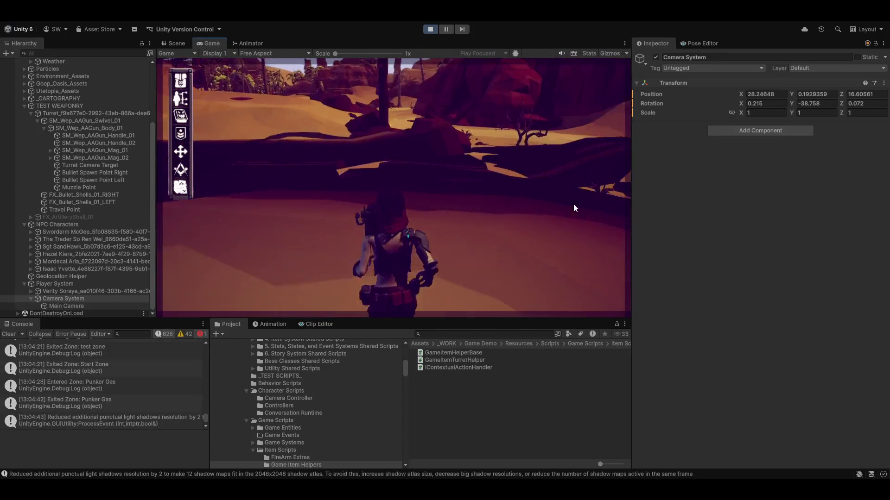
key("w")
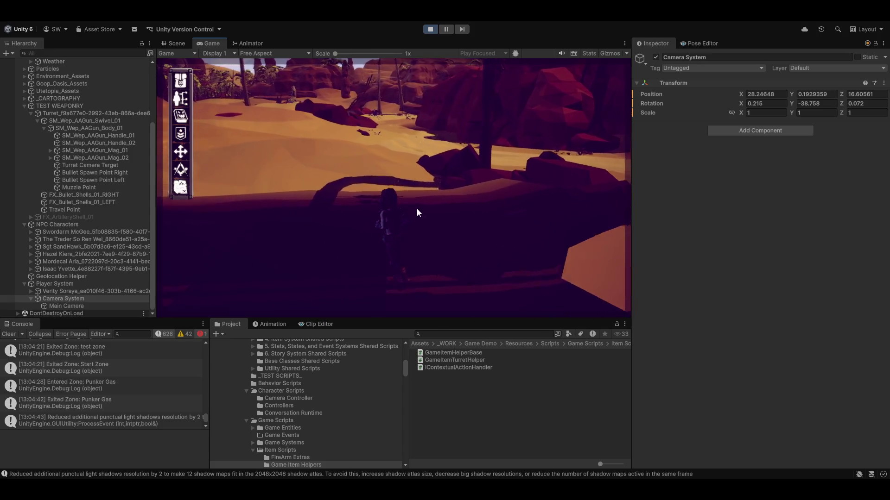
key("w")
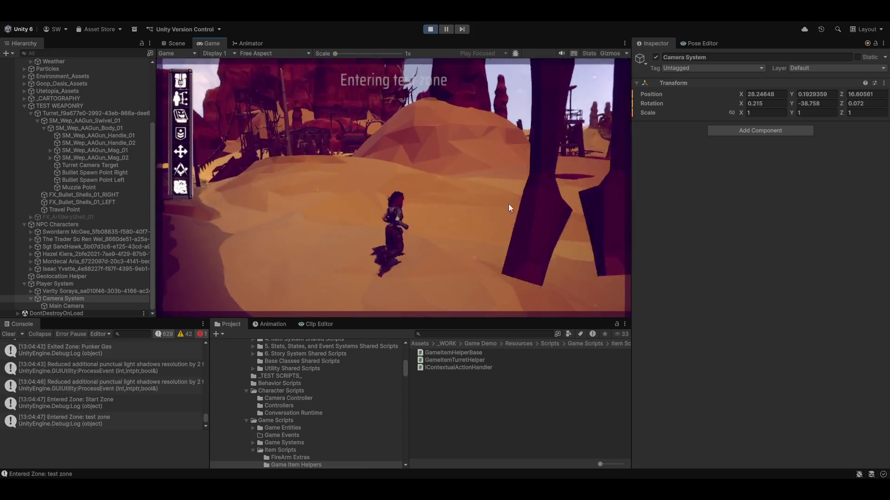
key("w")
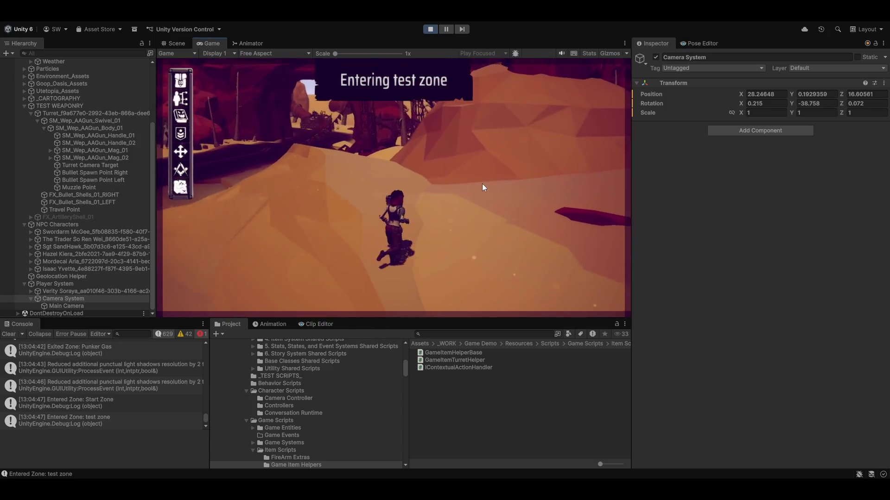
key("w")
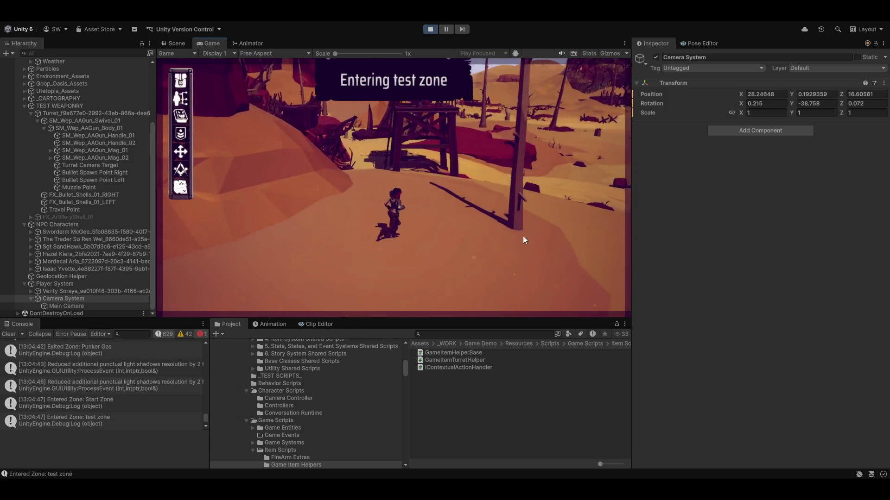
key("w")
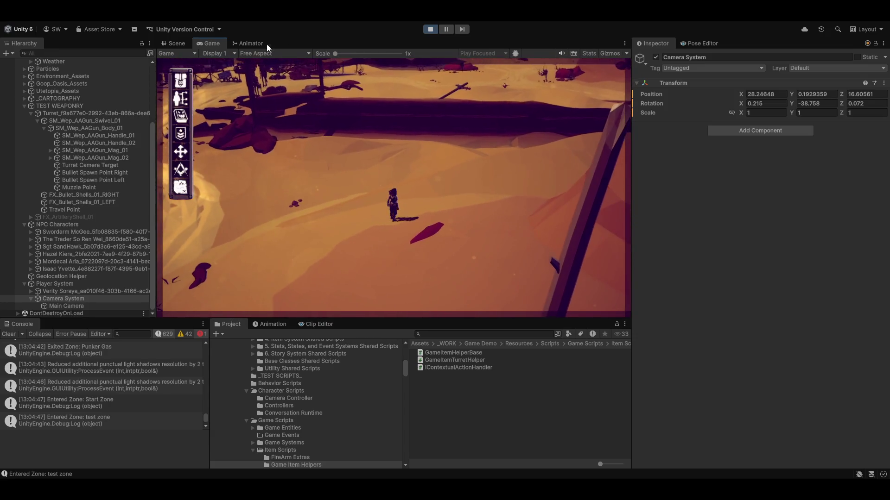
left_click(303, 23)
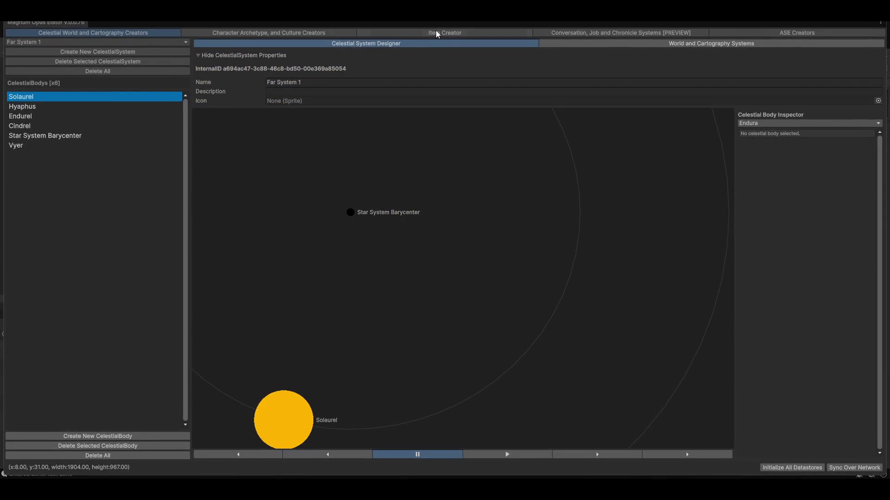
left_click(627, 33)
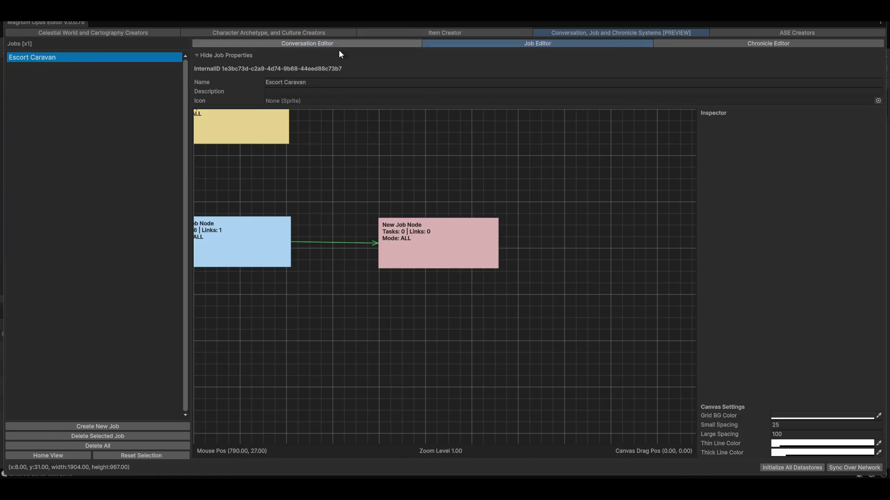
left_click(133, 34)
left_click(673, 42)
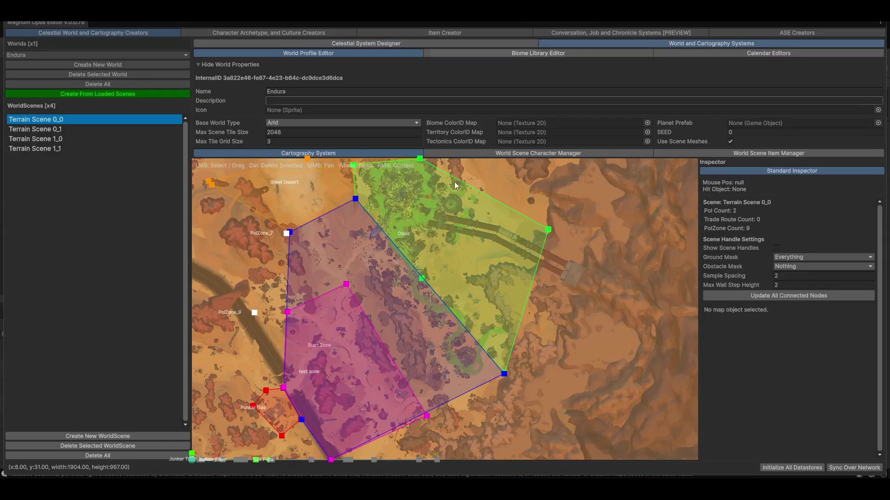
scroll(538, 293, "down", 2)
scroll(435, 304, "up", 4)
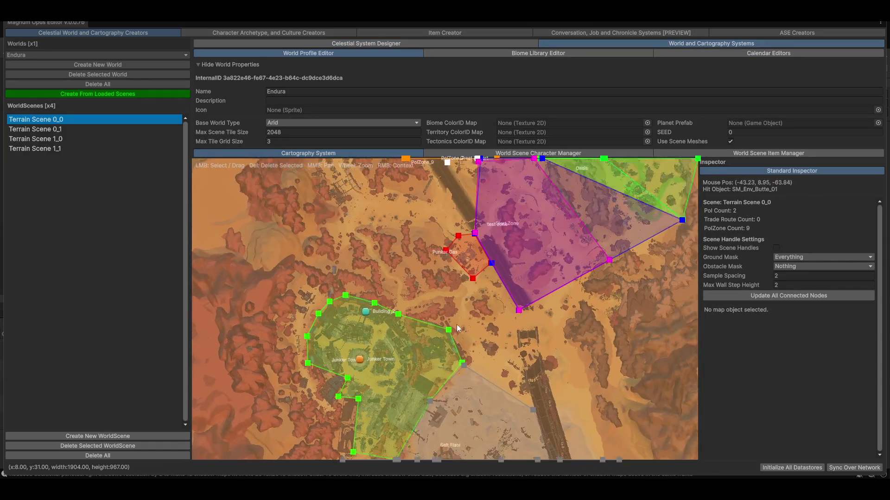
left_click_drag(611, 323, 412, 315)
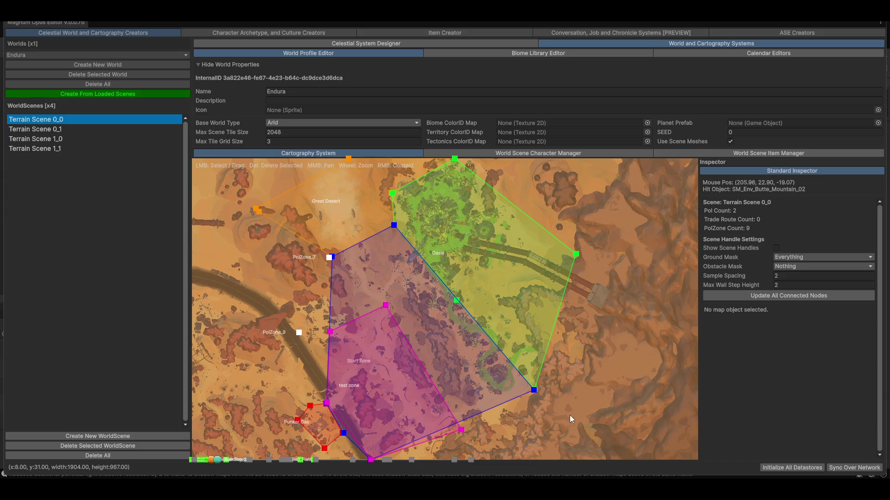
left_click_drag(569, 415, 375, 393)
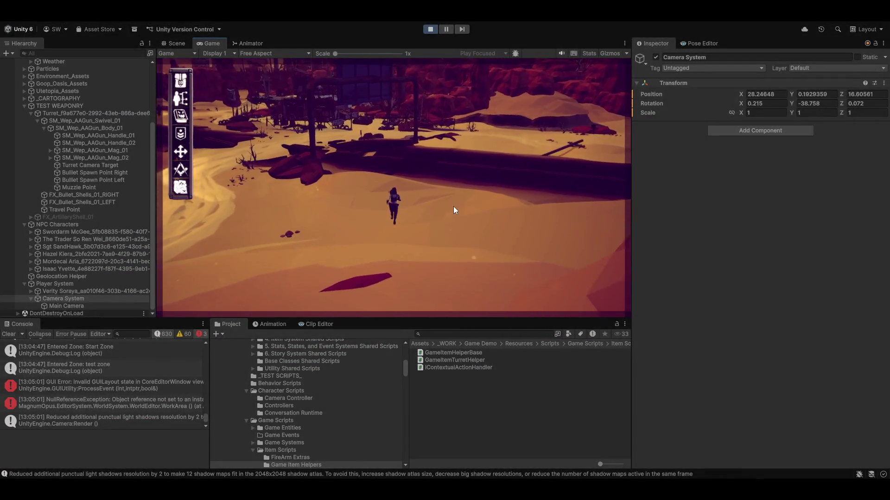
- Run the character to the fenced wreck into Punker Gas, then turn back out across the desert
key("w")
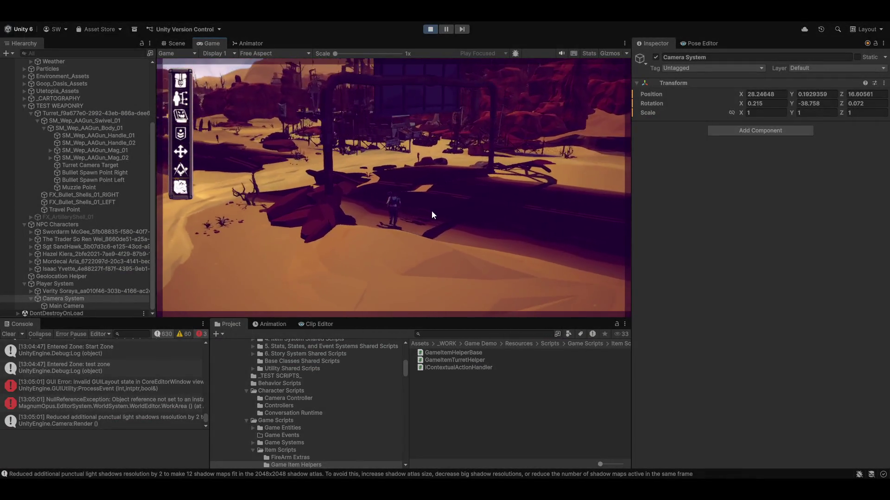
key("w")
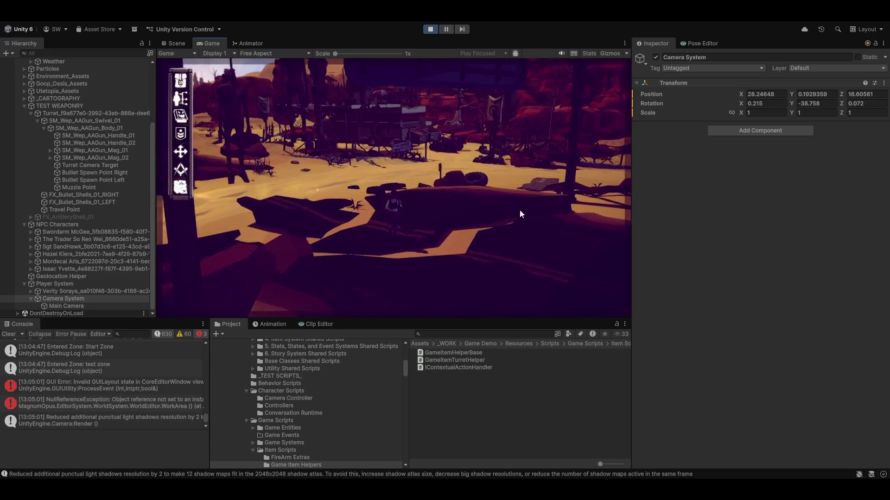
key("w")
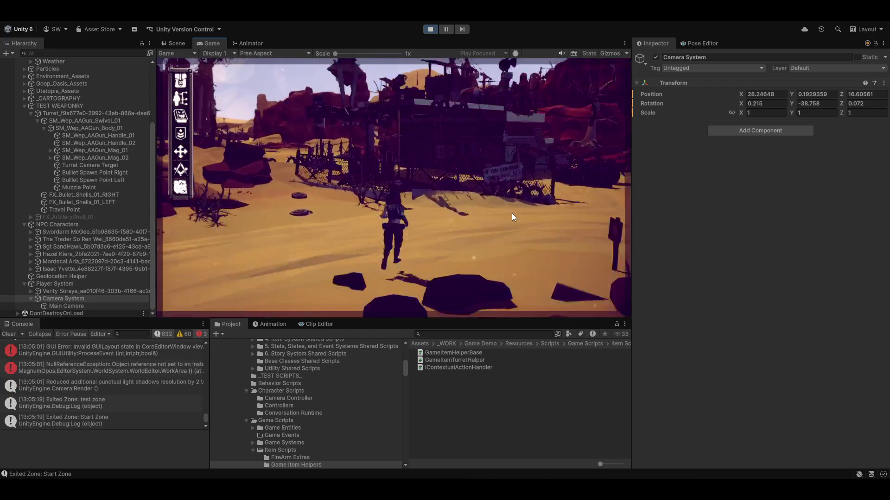
key("w")
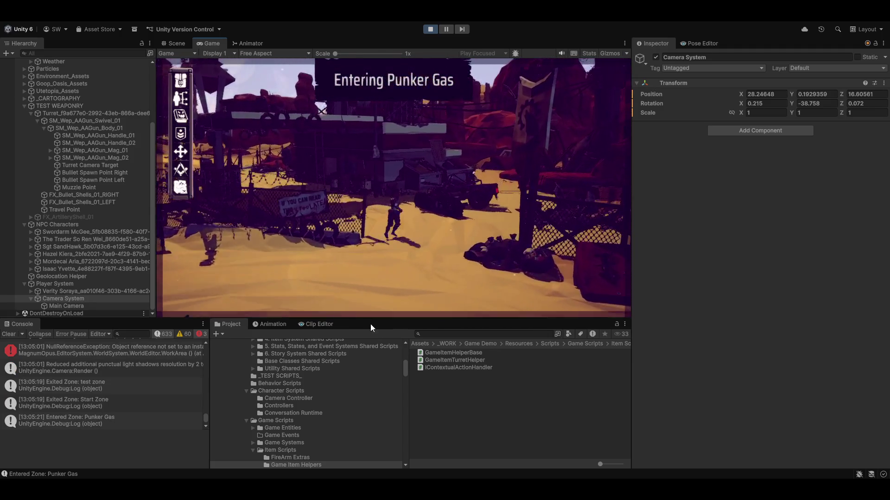
key("s")
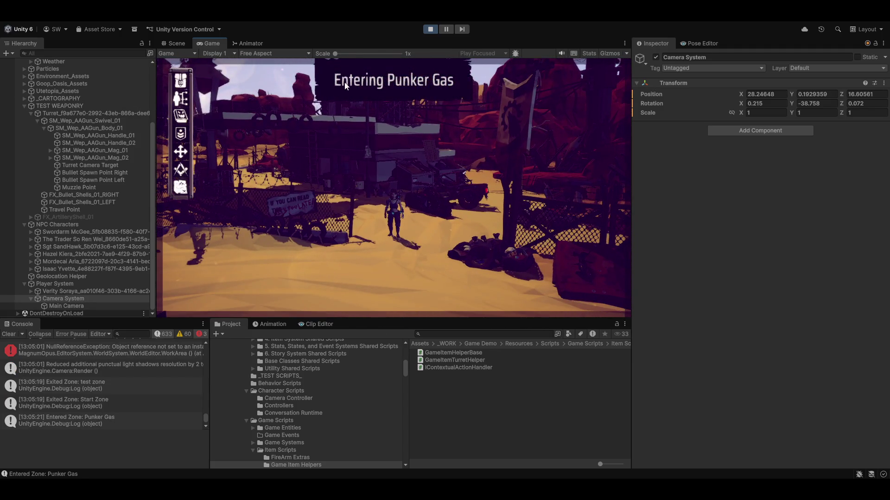
key("a")
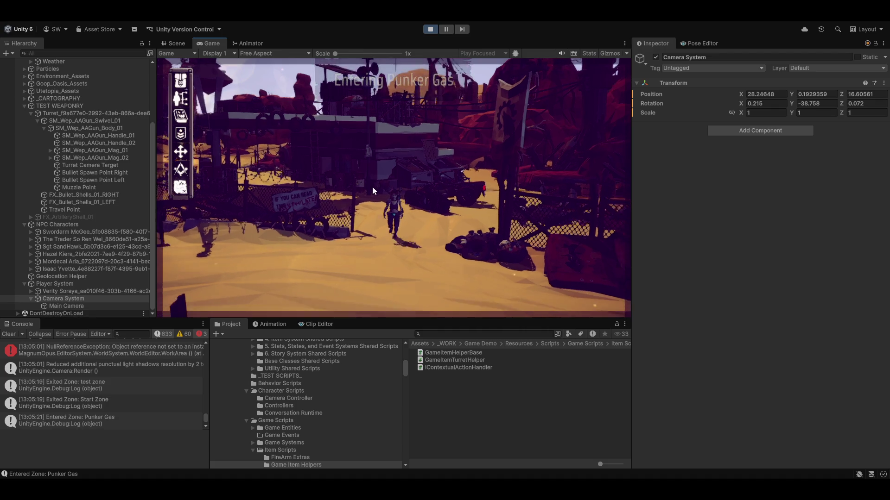
- Run past the fence and mines along the canyon path into the test zone and stop
key("w")
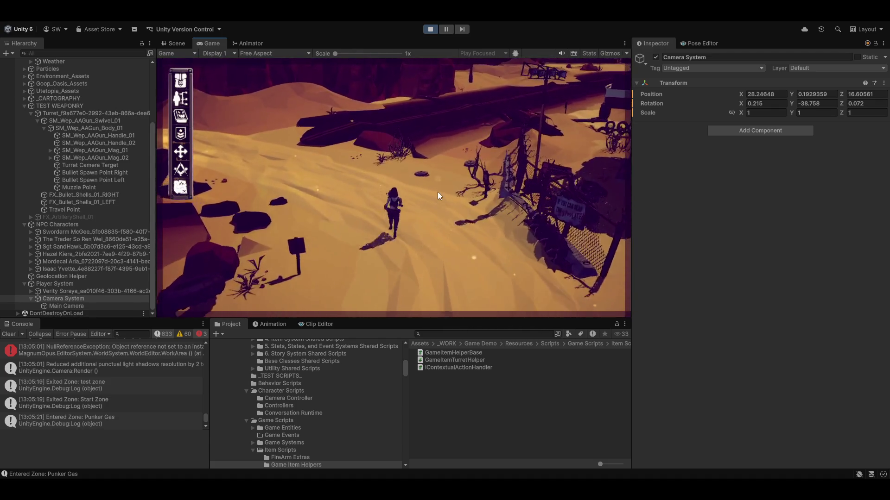
key("w")
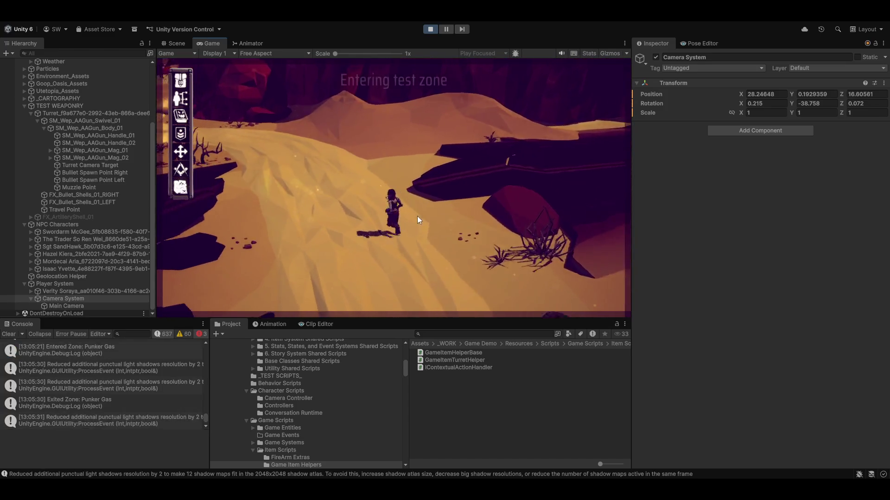
key("w")
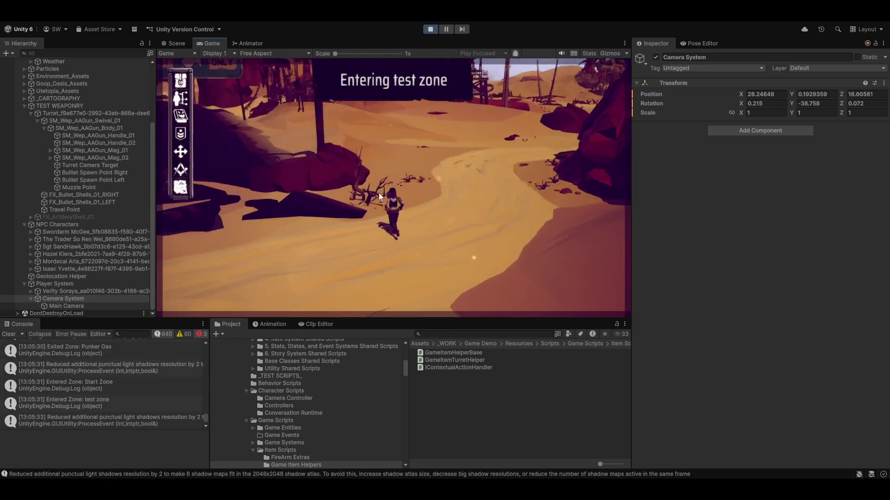
key("w")
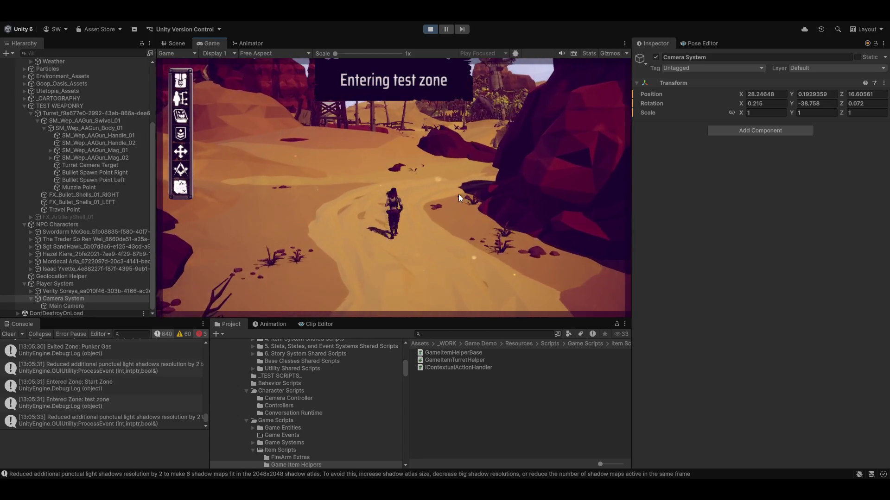
key("w")
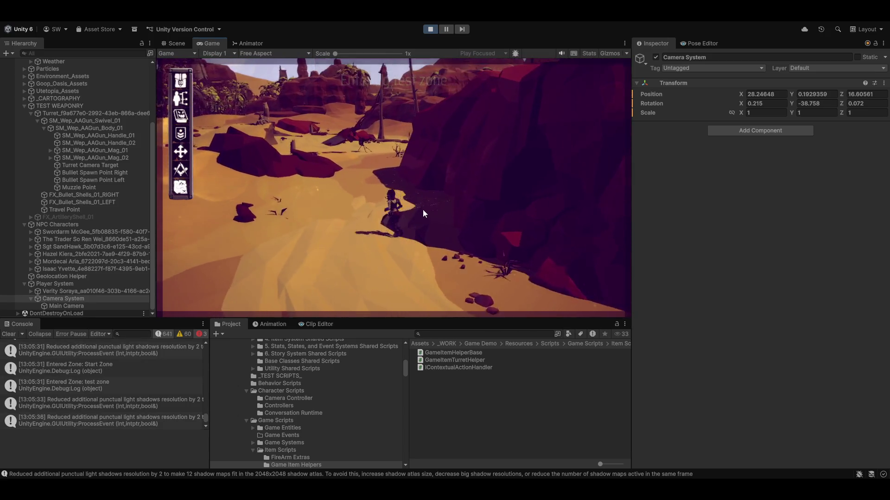
key("w")
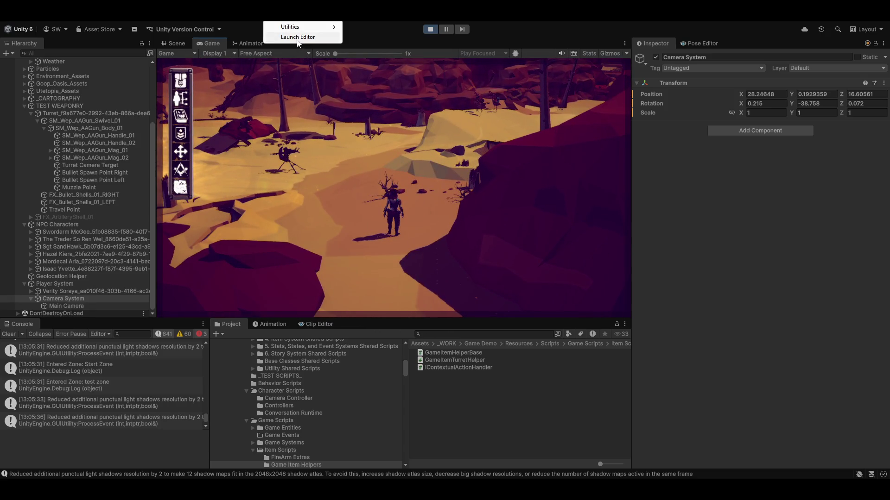
- Review the Zone/Traversal/OnEntered EventDef in the ASE Creators tab, then return to the cartography map
left_click(297, 38)
left_click(776, 34)
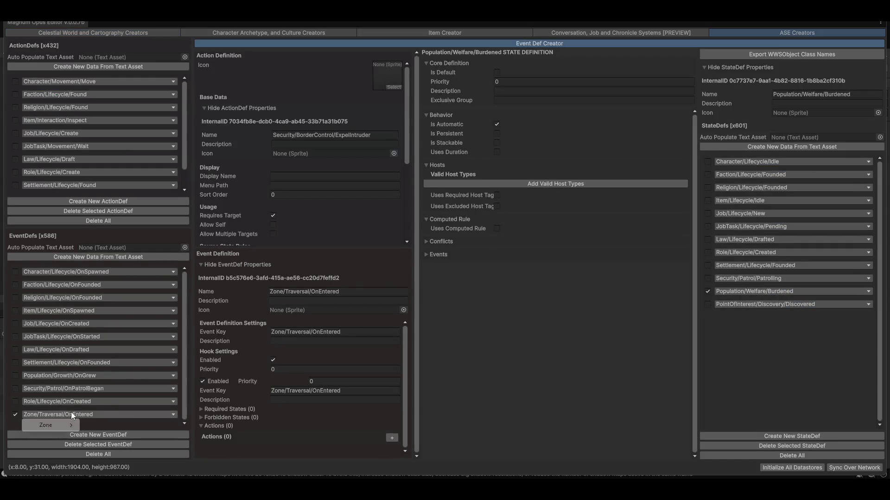
mouse_move(47, 425)
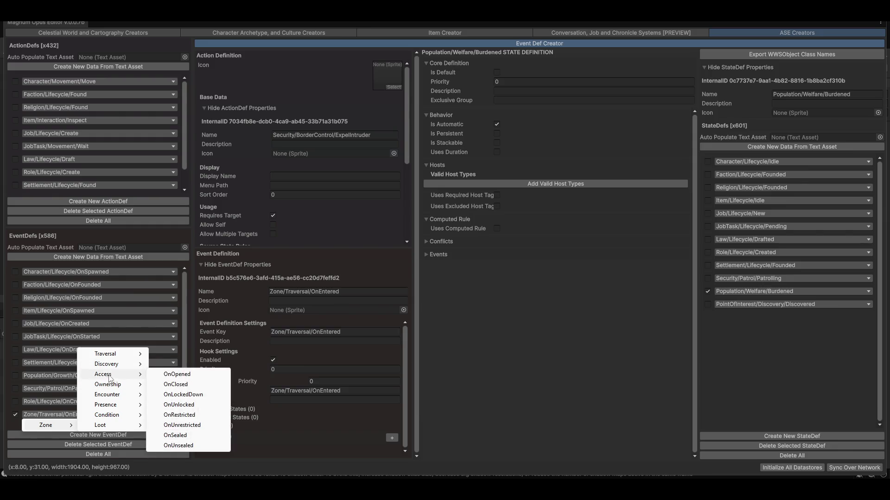
mouse_move(103, 374)
left_click(102, 28)
- Bring the Salt Flats zone into view on the Cartography System map
left_click(105, 34)
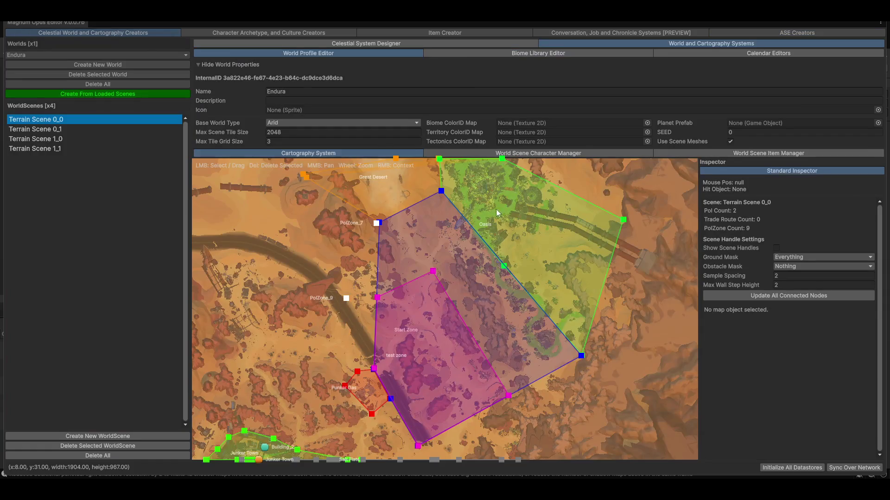
scroll(276, 348, "up", 2)
scroll(262, 253, "up", 3)
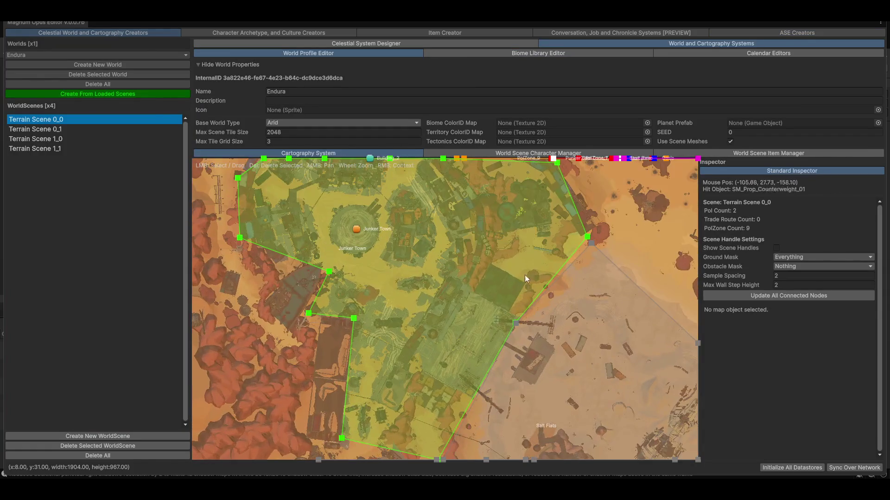
scroll(262, 253, "up", 2)
scroll(497, 254, "down", 3)
scroll(497, 255, "down", 1)
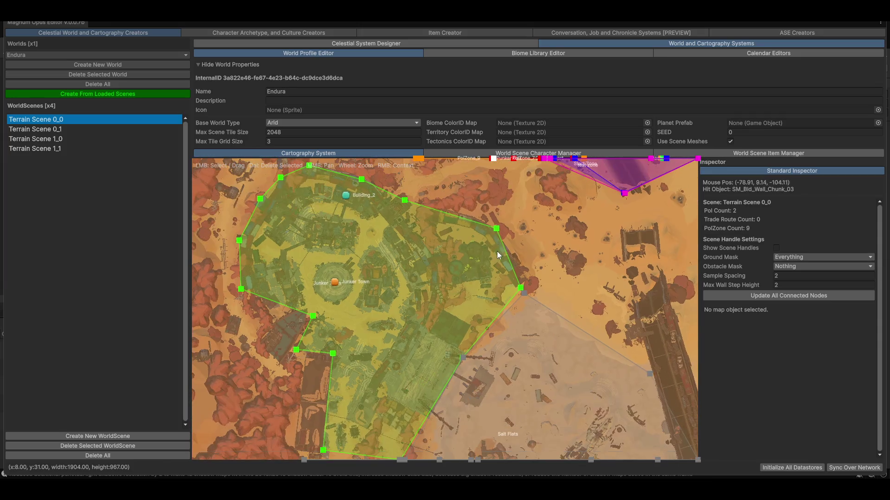
left_click_drag(457, 349, 470, 332)
left_click_drag(365, 236, 362, 302)
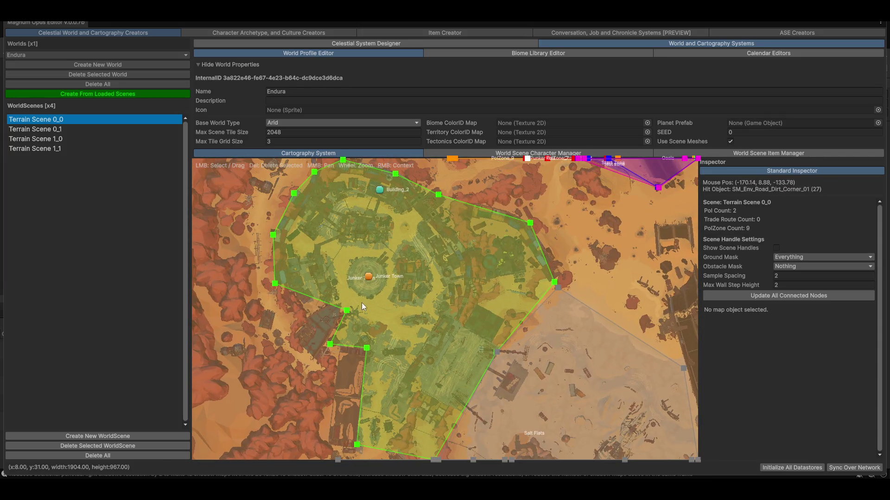
left_click_drag(458, 267, 288, 256)
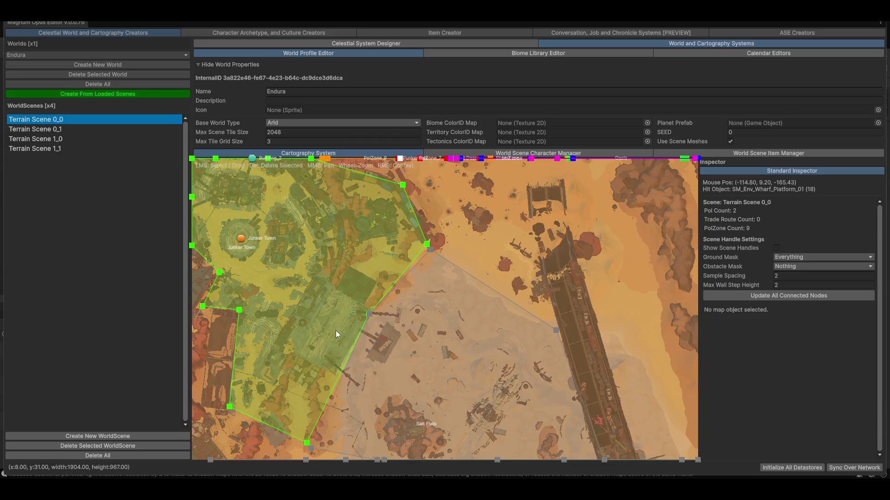
scroll(336, 330, "down", 3)
mouse_move(420, 400)
left_mouse_down()
mouse_move(542, 345)
mouse_move(509, 280)
left_mouse_up()
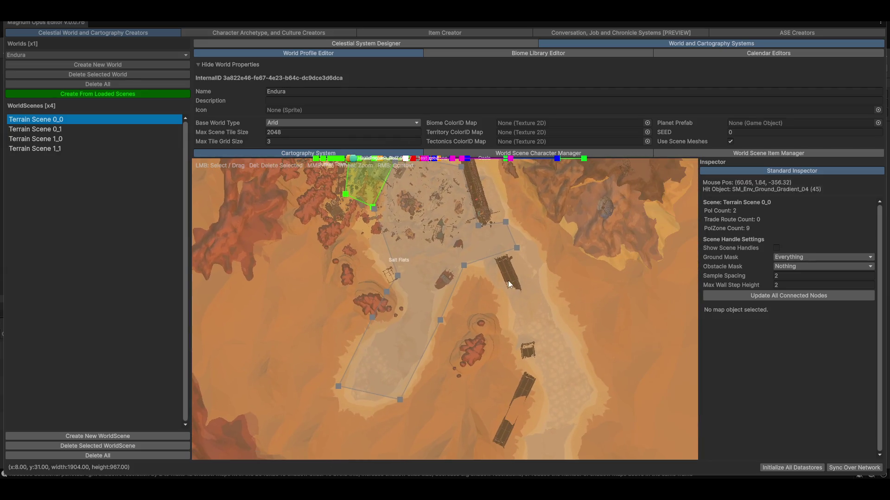
mouse_move(398, 322)
left_mouse_down()
mouse_move(402, 353)
mouse_move(398, 331)
mouse_move(392, 351)
left_mouse_up()
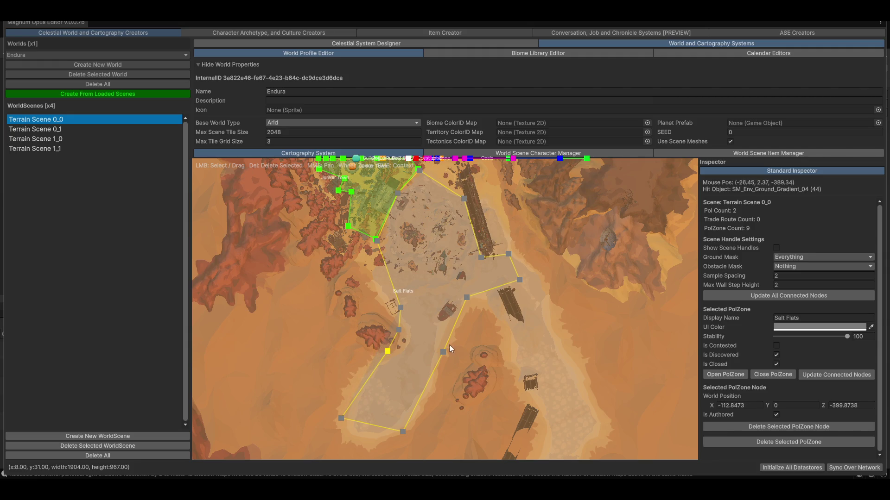
- Move two Salt Flats boundary nodes, placing one on the Junker Town zone's edge
mouse_move(449, 345)
left_mouse_down()
mouse_move(526, 350)
mouse_move(487, 222)
left_mouse_up()
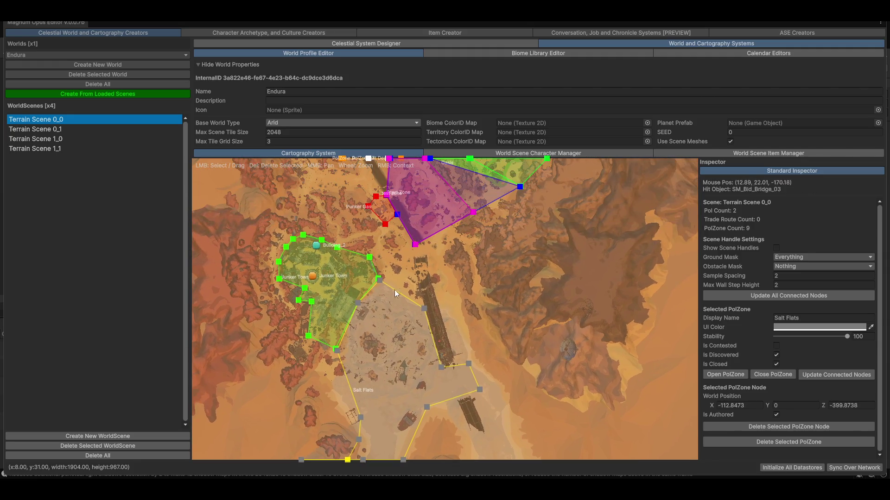
left_click_drag(380, 282, 377, 278)
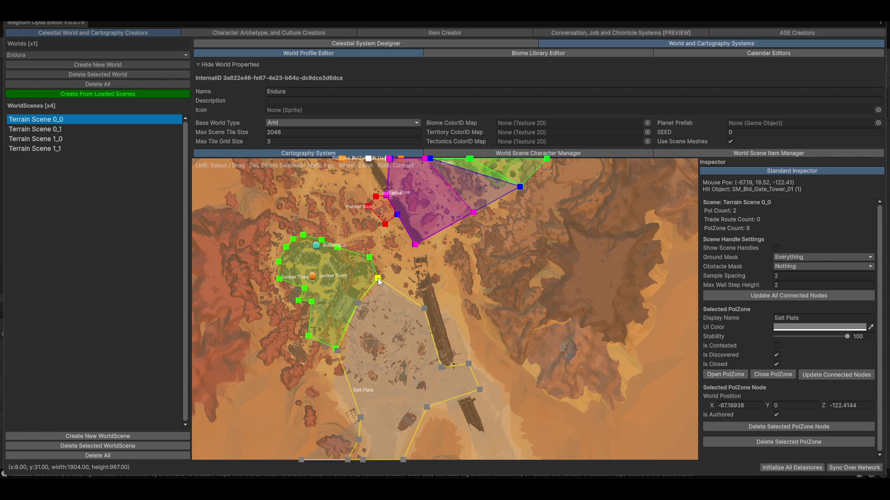
scroll(377, 278, "up", 3)
scroll(363, 336, "up", 2)
scroll(353, 341, "up", 2)
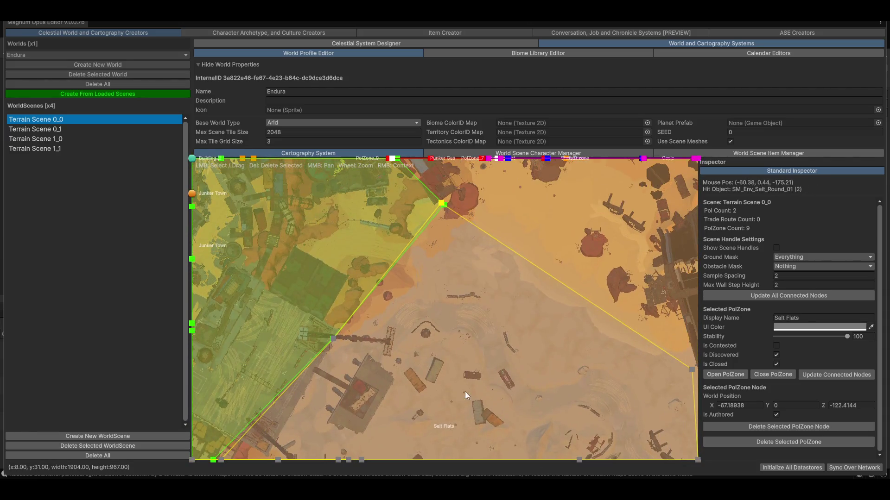
left_click_drag(443, 207, 438, 205)
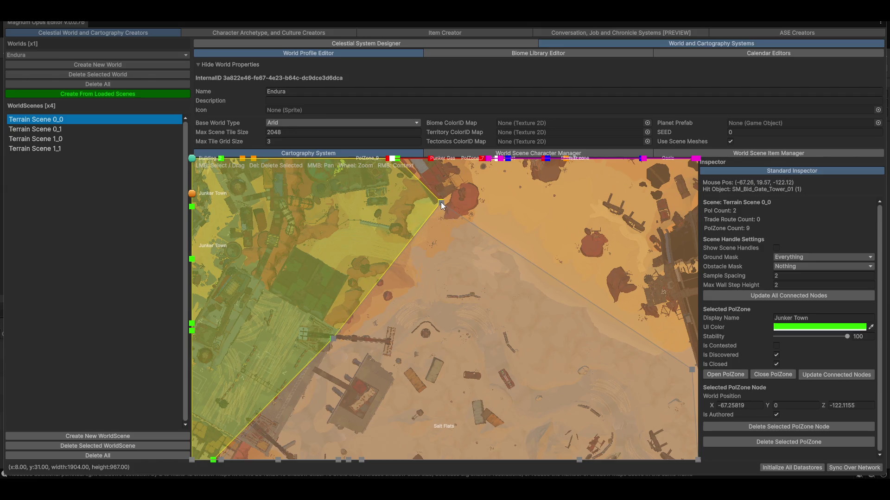
scroll(448, 289, "down", 2)
scroll(405, 252, "down", 2)
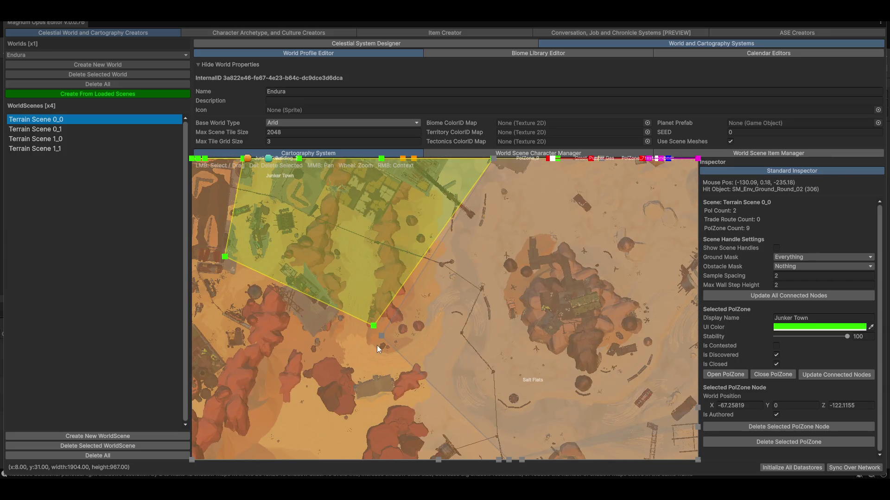
- Adjust the shared Junker Town/Salt Flats node and pull a new western vertex out of the Great Desert edge
left_click(375, 325)
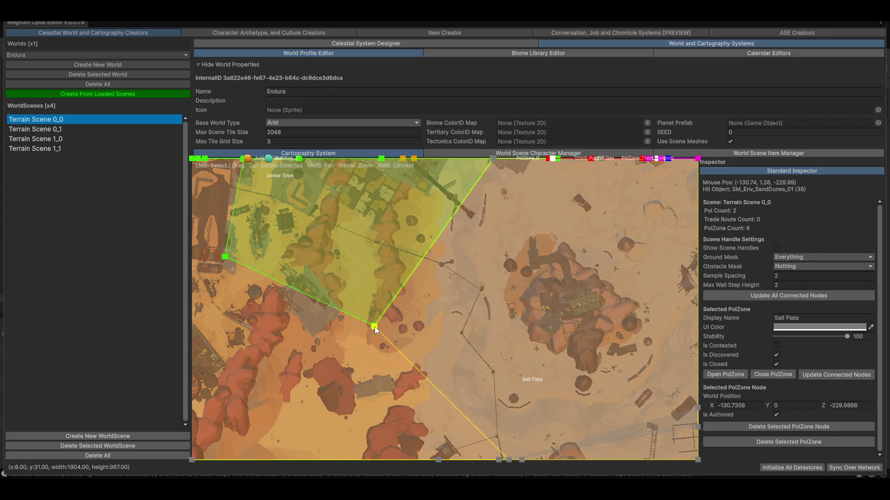
scroll(476, 341, "down", 2)
scroll(476, 341, "down", 2)
scroll(475, 369, "down", 2)
scroll(423, 315, "down", 2)
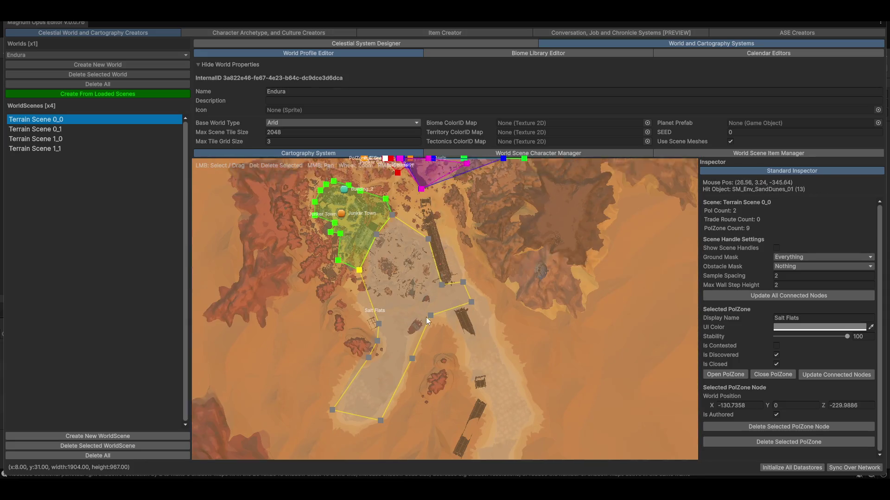
left_click_drag(463, 297, 556, 385)
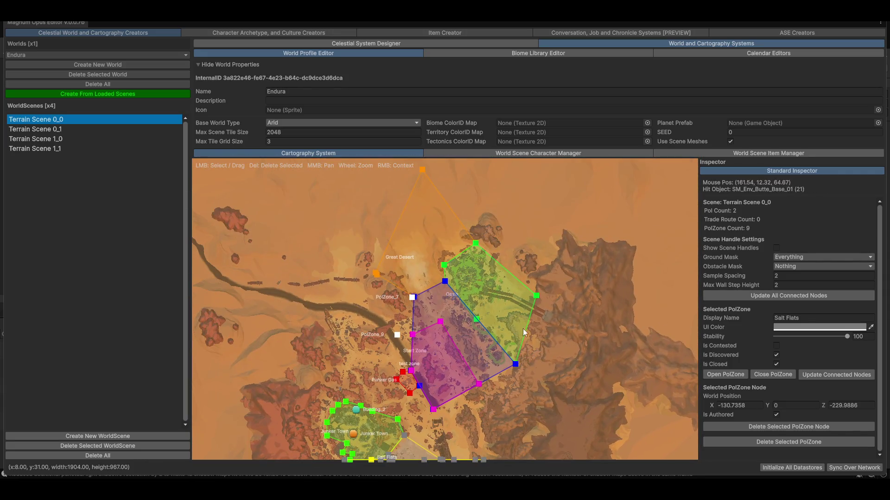
scroll(336, 297, "up", 3)
scroll(428, 300, "up", 2)
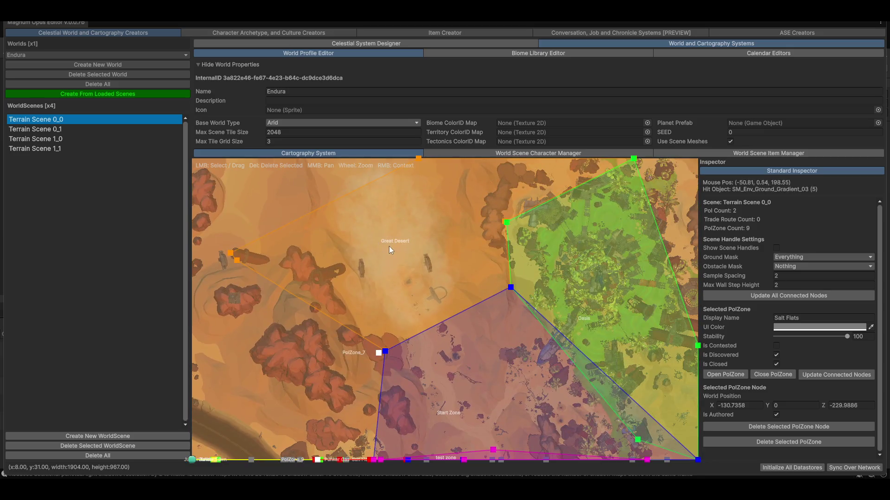
scroll(408, 257, "down", 2)
scroll(416, 316, "down", 1)
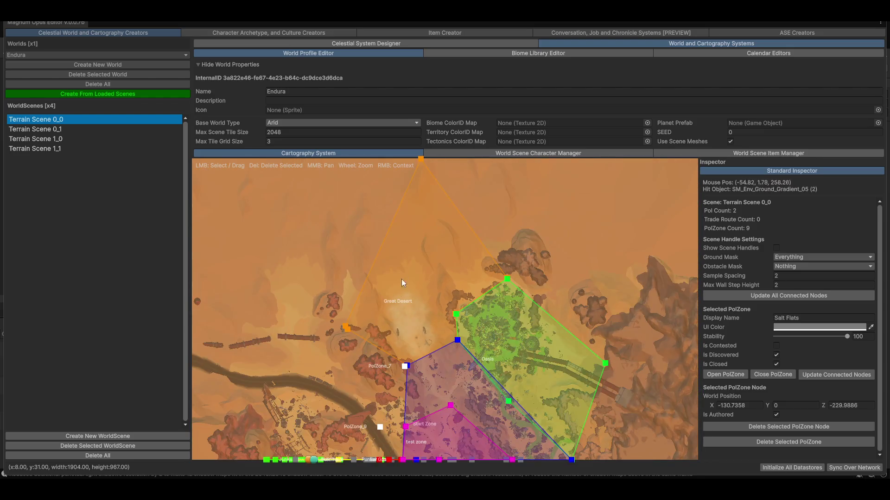
scroll(402, 314, "down", 2)
scroll(392, 320, "down", 1)
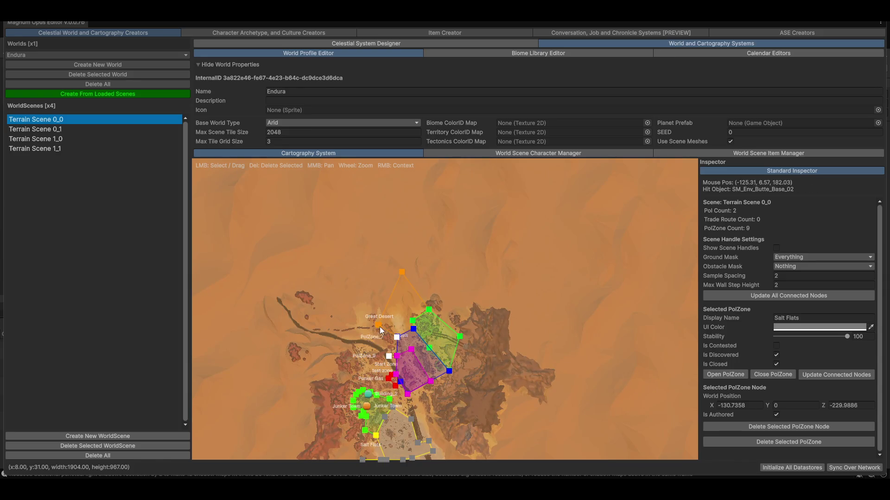
scroll(380, 327, "up", 3)
left_click_drag(383, 308, 320, 239)
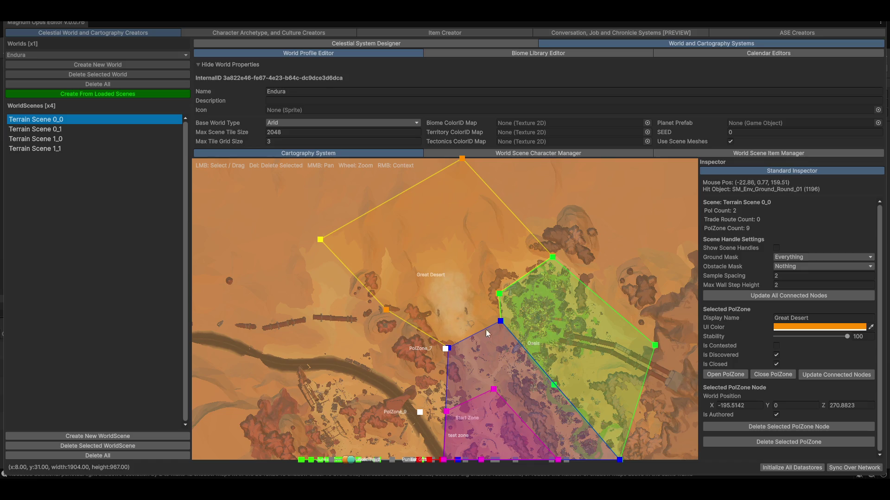
- Pan around the Salt Flats, Great Desert and Oasis zones to inspect their boundaries
left_click_drag(386, 315, 305, 342)
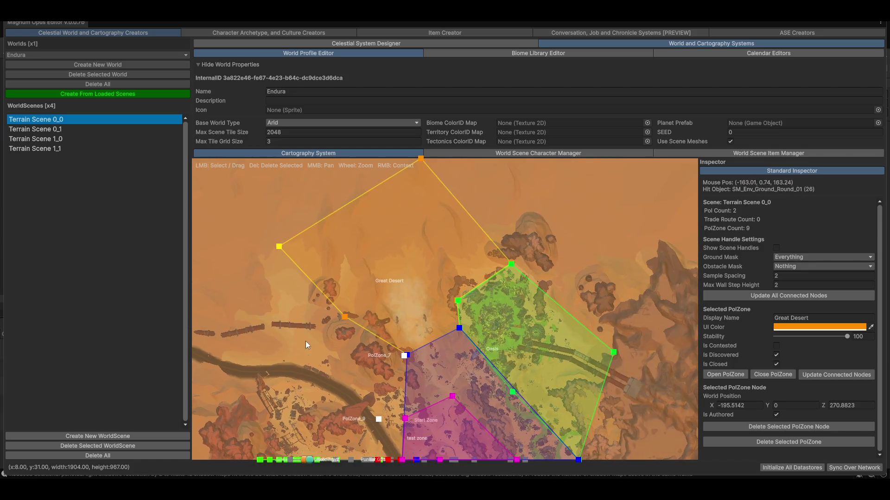
scroll(402, 359, "down", 2)
scroll(374, 368, "down", 2)
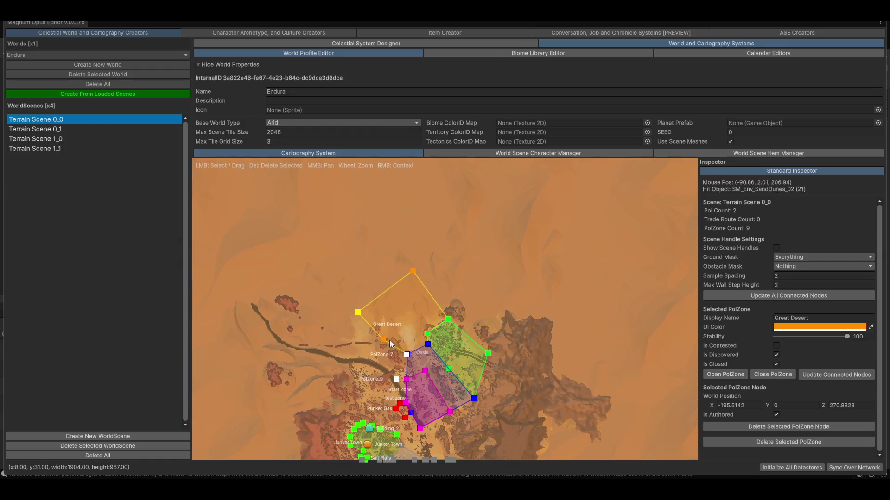
left_click_drag(393, 399, 416, 316)
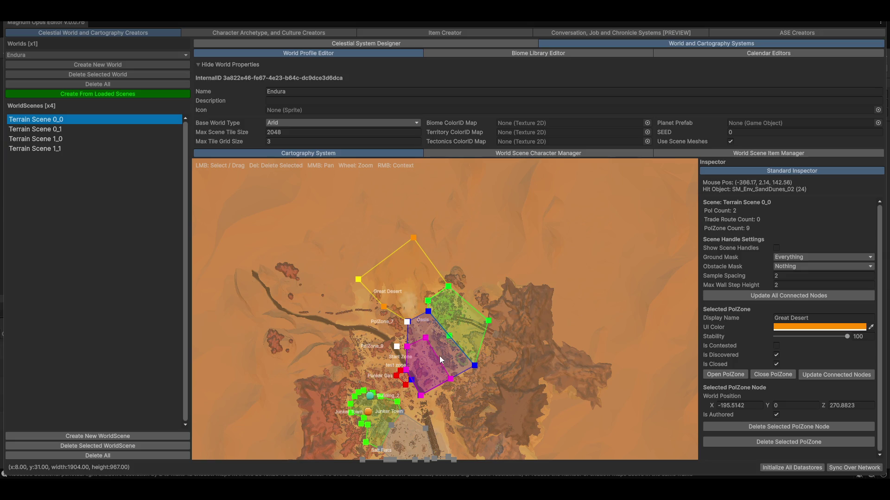
left_click_drag(440, 360, 389, 259)
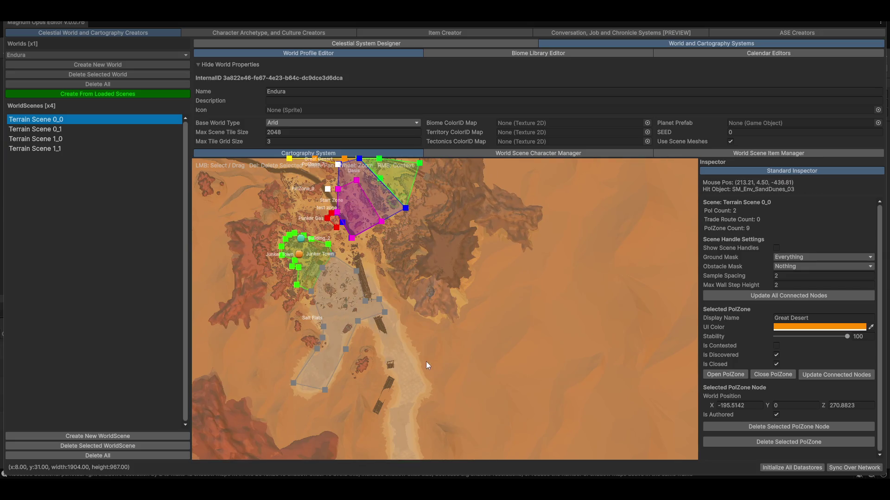
mouse_move(426, 362)
left_mouse_down()
mouse_move(449, 306)
mouse_move(509, 348)
left_mouse_up()
scroll(450, 346, "up", 2)
scroll(408, 309, "up", 2)
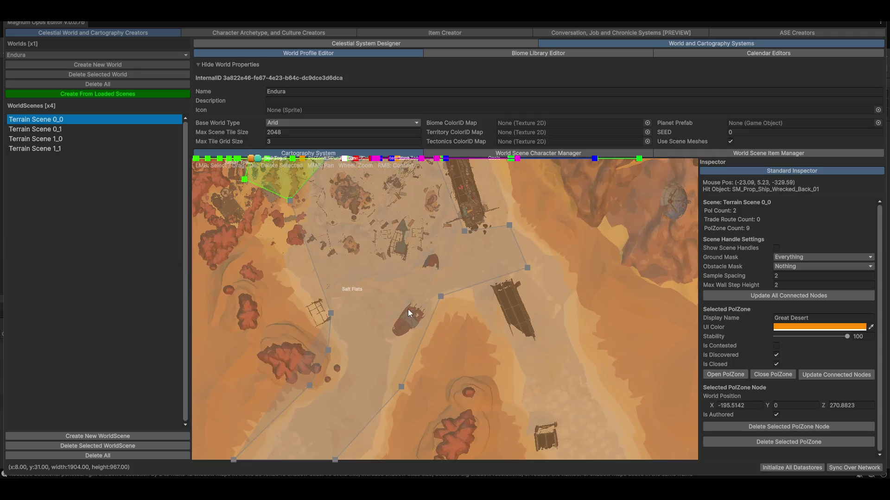
scroll(408, 309, "up", 2)
scroll(352, 279, "up", 2)
mouse_move(429, 377)
left_mouse_down()
mouse_move(416, 343)
mouse_move(392, 417)
left_mouse_up()
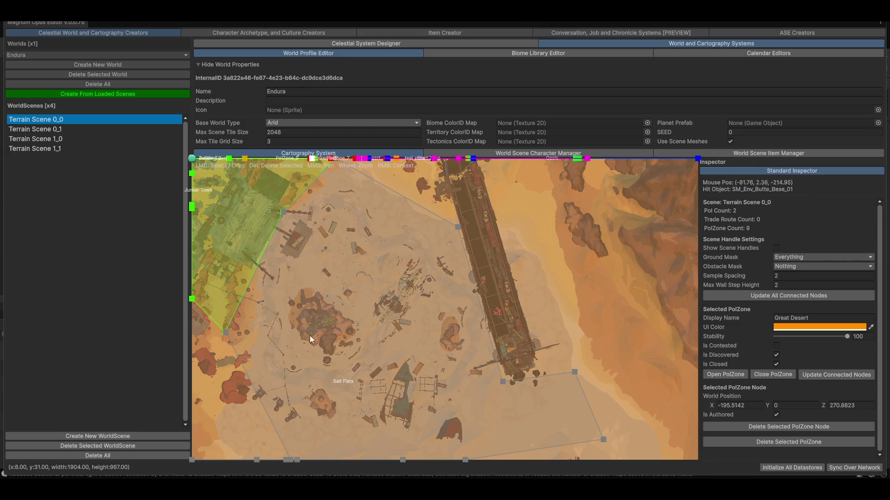
left_click_drag(371, 213, 550, 289)
scroll(358, 341, "down", 2)
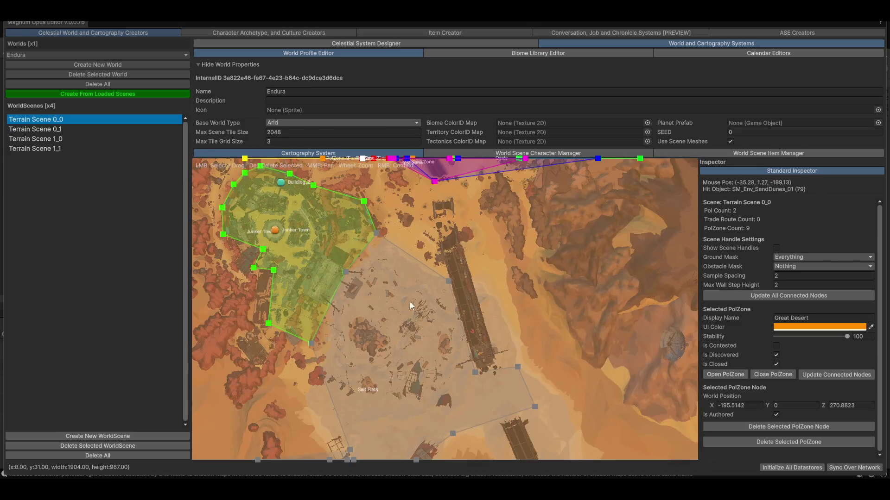
scroll(409, 301, "down", 1)
left_click_drag(426, 304, 463, 371)
scroll(464, 373, "down", 2)
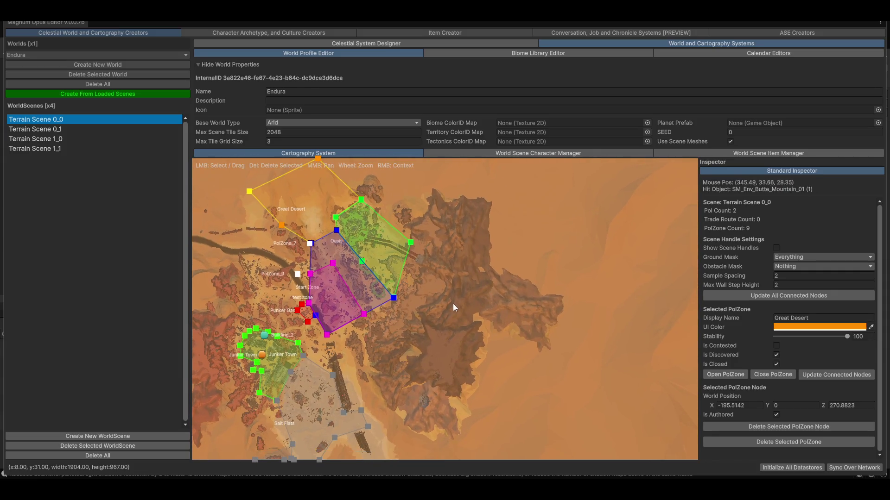
left_click_drag(479, 291, 548, 278)
scroll(511, 318, "up", 2)
scroll(413, 269, "up", 3)
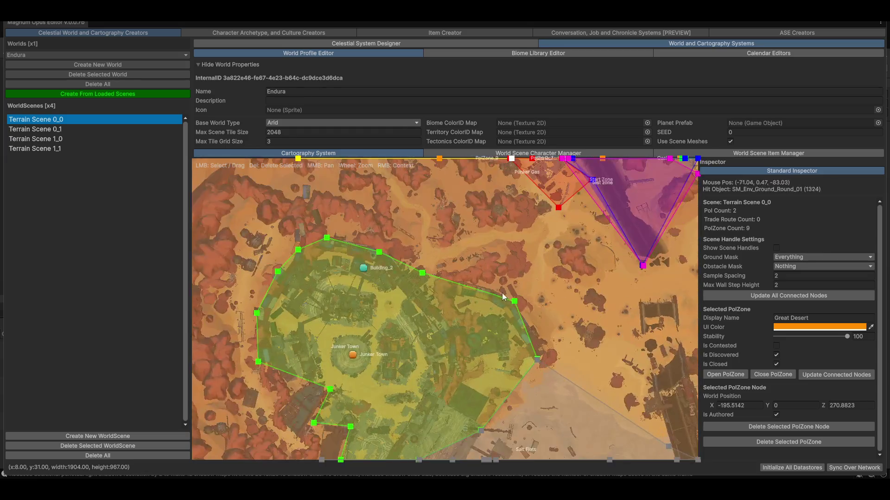
scroll(503, 293, "up", 2)
- Centre on Junker Town and select the Building_2 point of interest
left_click_drag(281, 293, 446, 259)
scroll(297, 275, "up", 2)
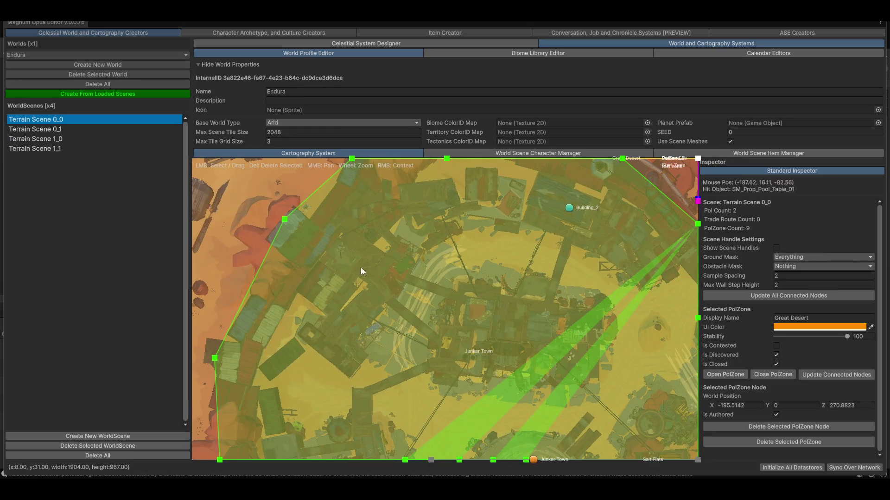
scroll(351, 350, "up", 2)
left_click_drag(352, 350, 351, 299)
scroll(413, 315, "up", 2)
scroll(204, 408, "down", 1)
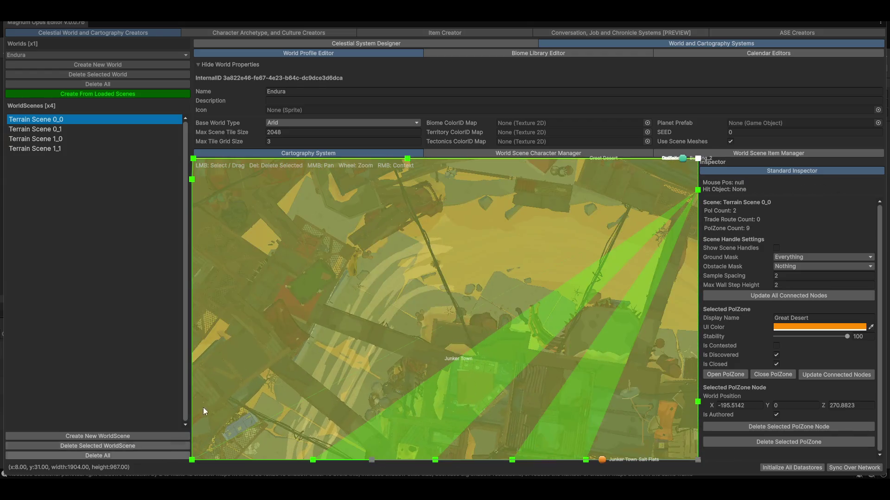
scroll(466, 292, "down", 2)
left_click(487, 322)
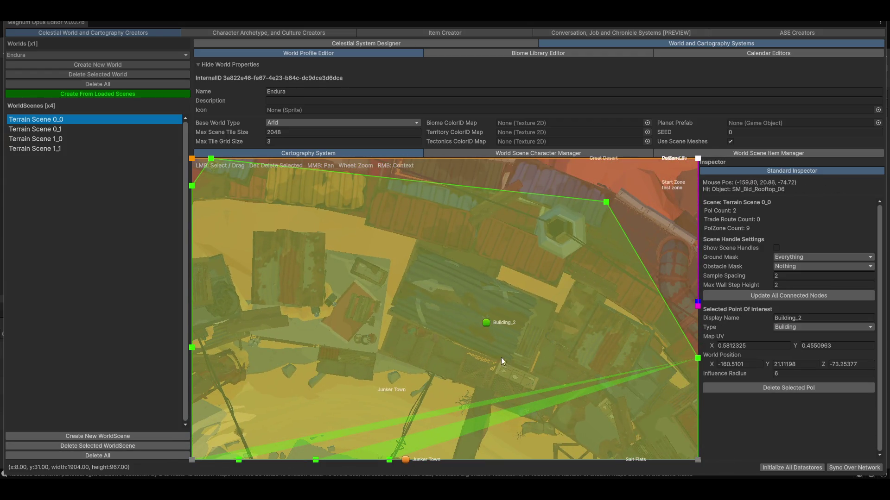
- Delete Building_2 and start a new PolZone_10 with its first node on the stall corner
key("Delete")
scroll(474, 352, "down", 2)
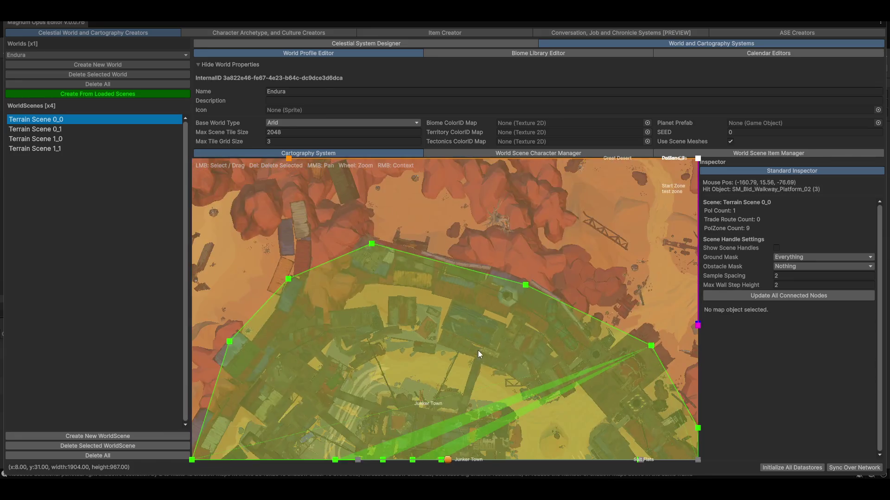
scroll(413, 199, "up", 1)
scroll(425, 266, "up", 1)
scroll(347, 162, "up", 2)
scroll(347, 162, "down", 1)
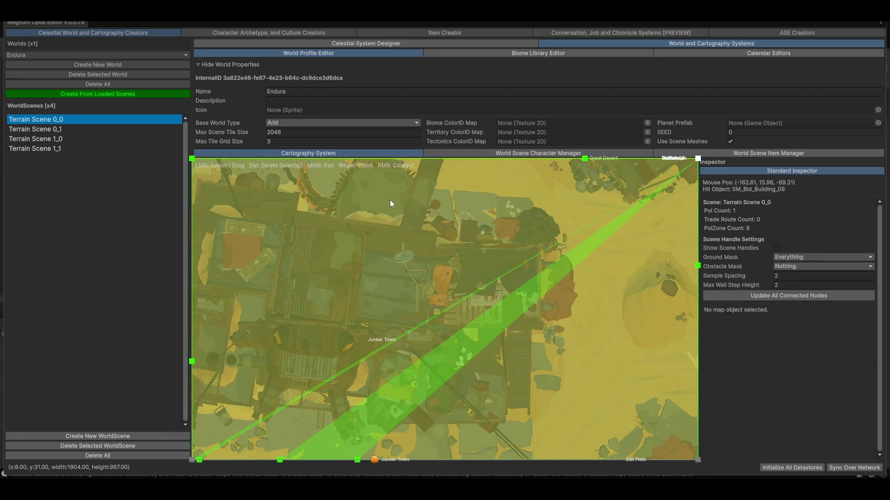
scroll(390, 199, "down", 1)
scroll(437, 296, "down", 1)
scroll(429, 251, "down", 1)
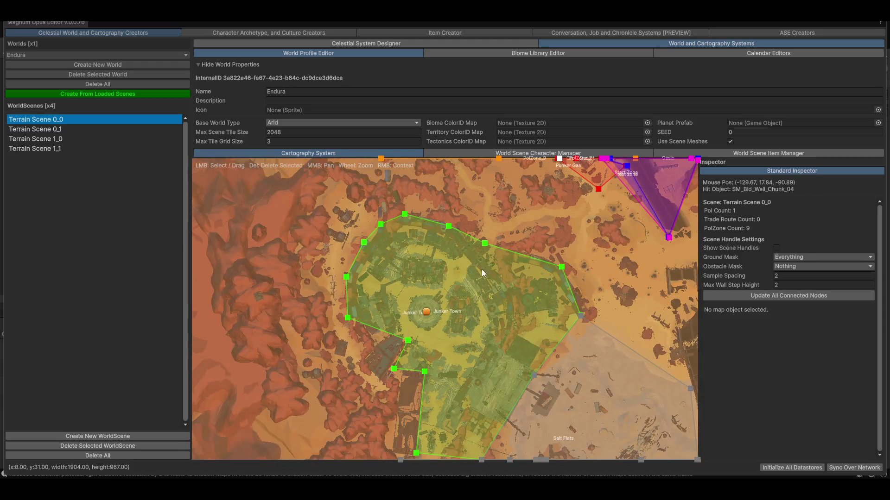
scroll(483, 279, "up", 2)
scroll(433, 262, "up", 2)
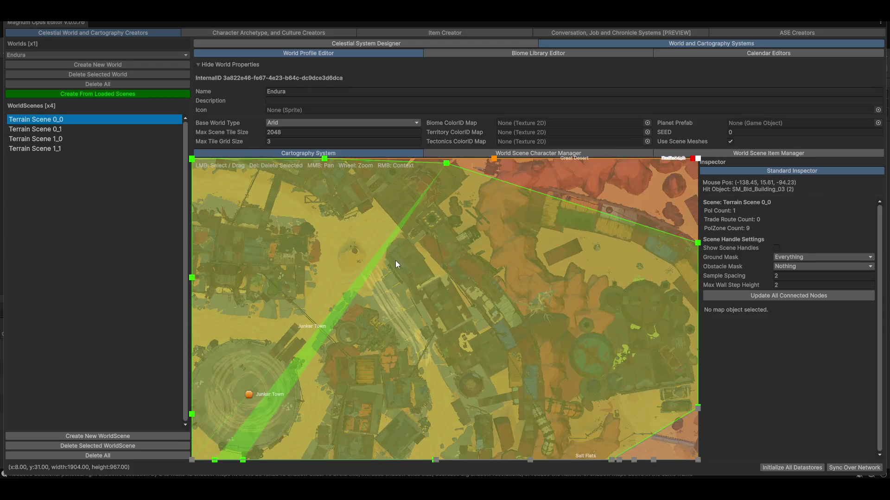
scroll(383, 319, "down", 1)
scroll(413, 324, "up", 1)
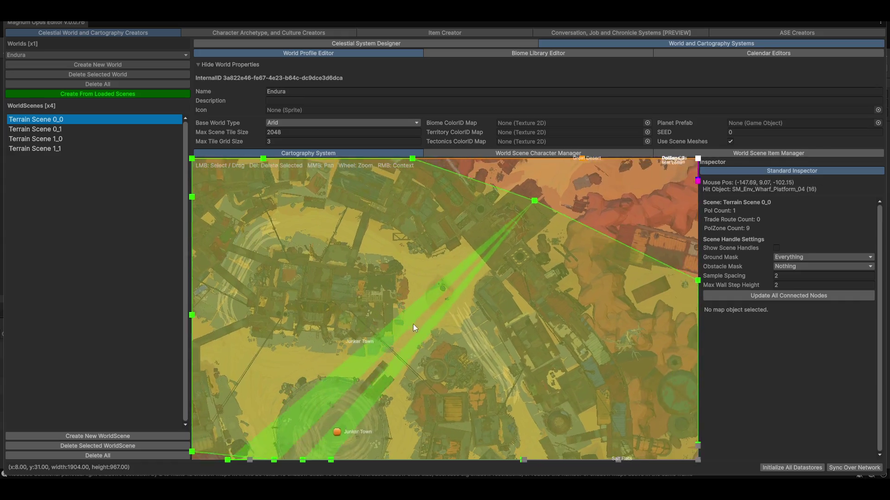
scroll(383, 361, "up", 1)
scroll(438, 394, "down", 1)
scroll(295, 261, "up", 1)
scroll(419, 291, "up", 1)
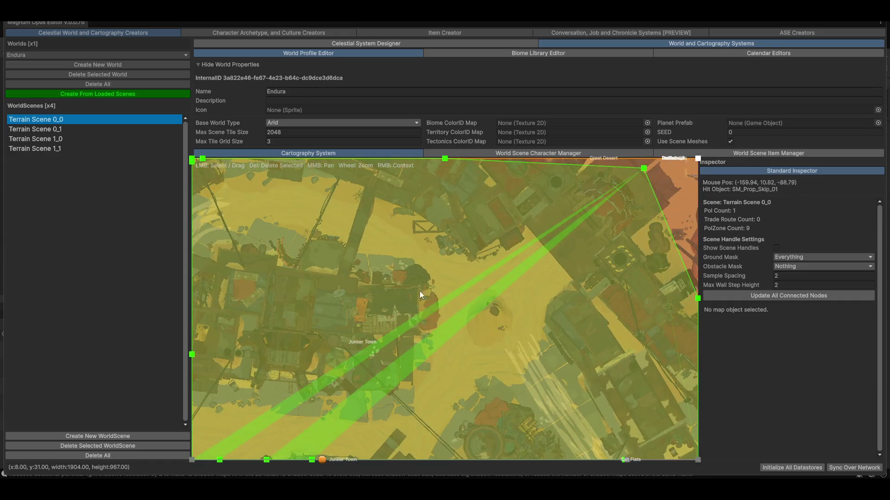
scroll(386, 214, "up", 1)
scroll(387, 213, "down", 1)
scroll(376, 207, "up", 1)
scroll(363, 232, "down", 1)
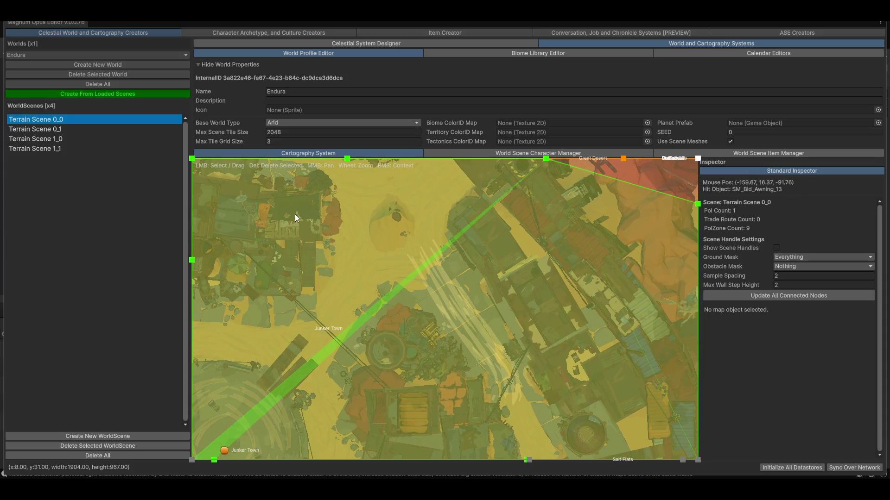
scroll(295, 214, "up", 1)
right_click(387, 217)
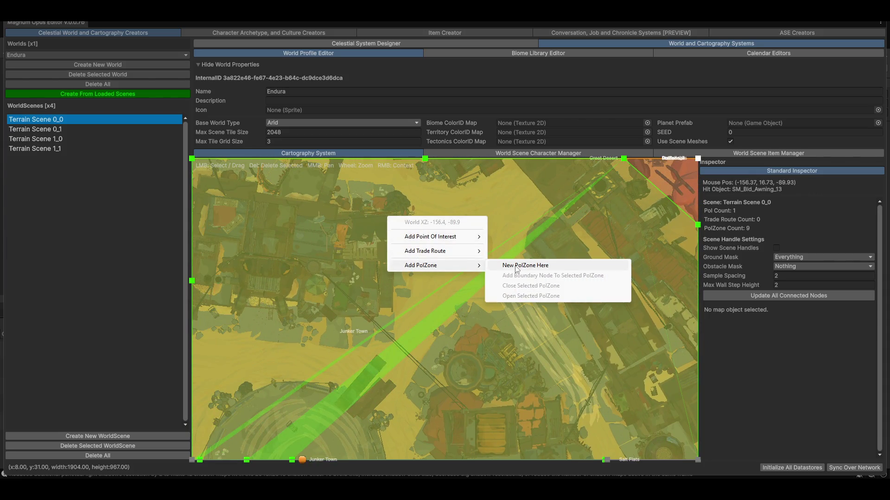
left_click(515, 267)
scroll(404, 272, "up", 1)
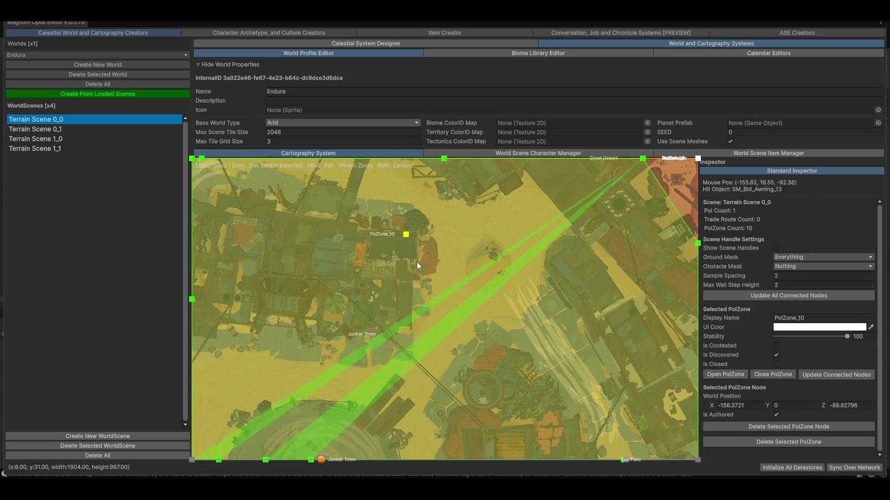
left_click_drag(412, 255, 423, 250)
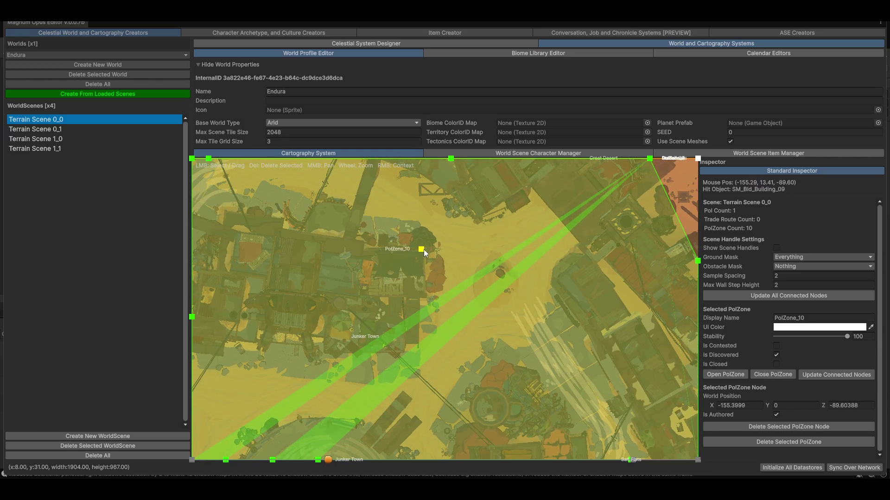
- Add three more corner nodes around the stall and close PolZone_10 into a four-node polygon
right_click(372, 254)
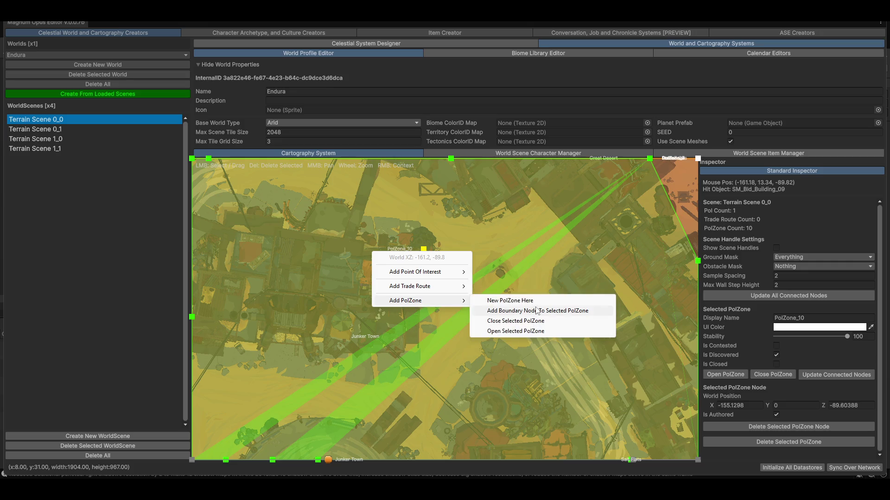
left_click(490, 310)
right_click(372, 280)
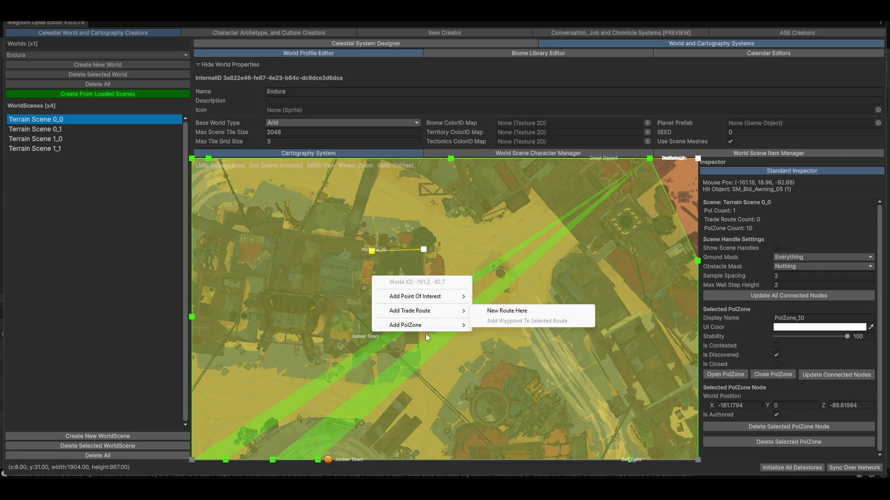
mouse_move(405, 300)
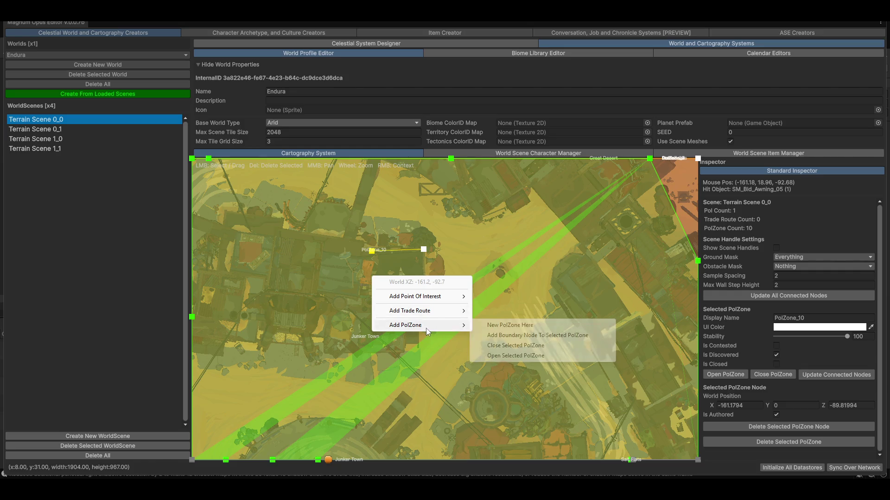
left_click(498, 336)
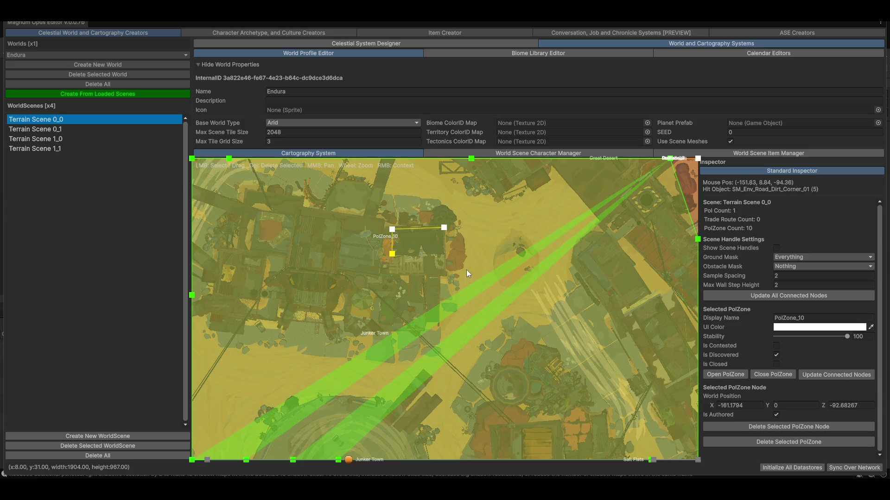
right_click(439, 263)
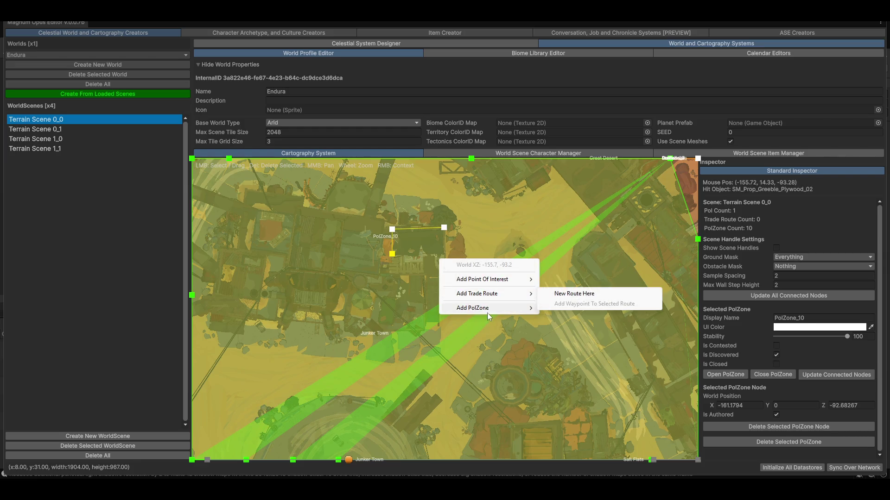
left_click(577, 320)
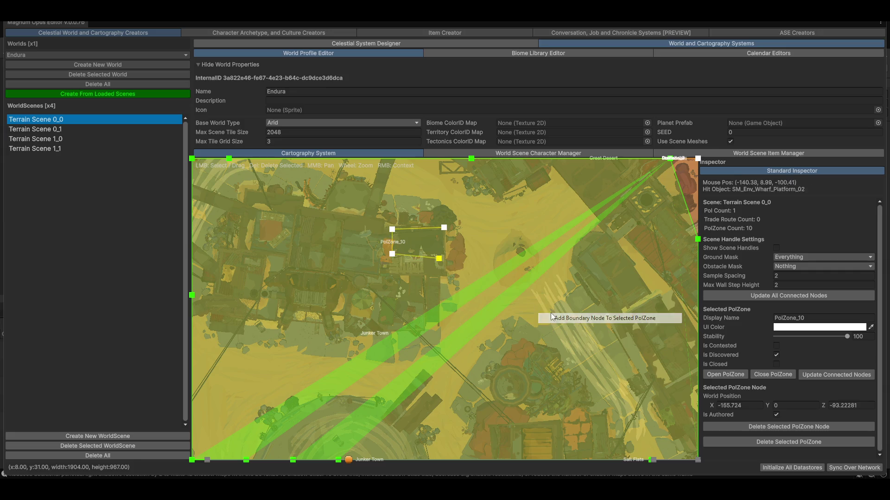
right_click(465, 234)
mouse_move(498, 281)
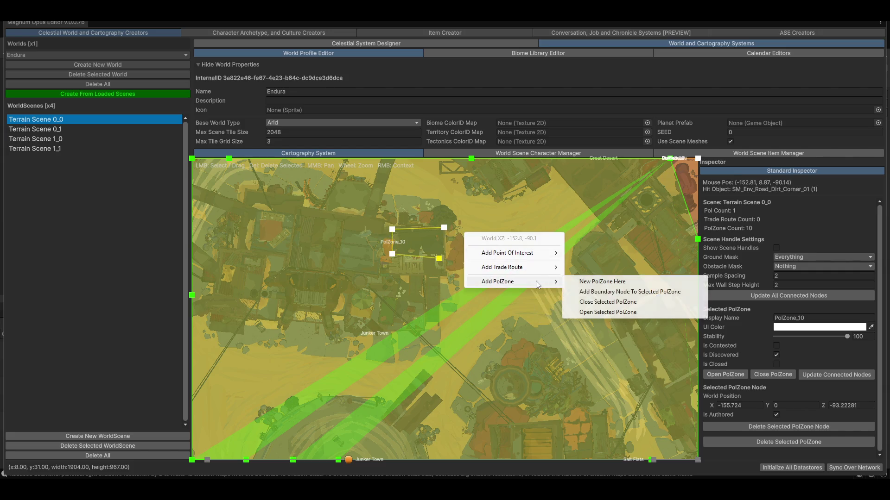
left_click(603, 306)
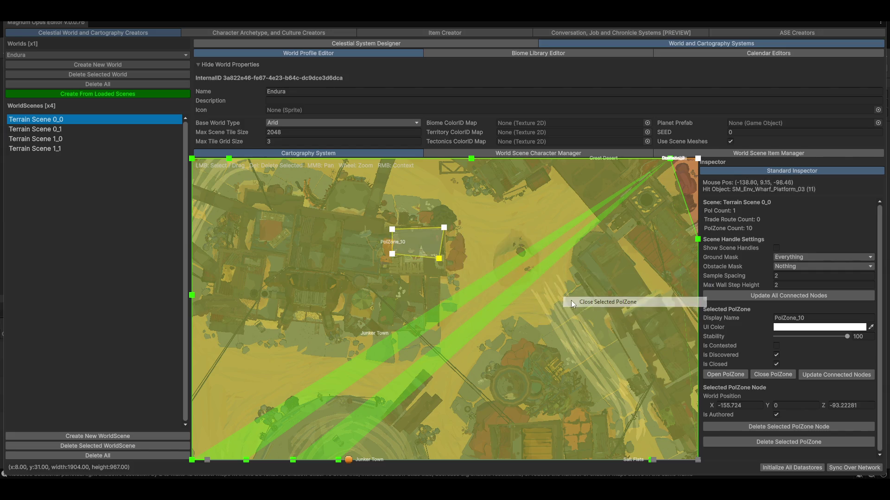
scroll(445, 256, "up", 2)
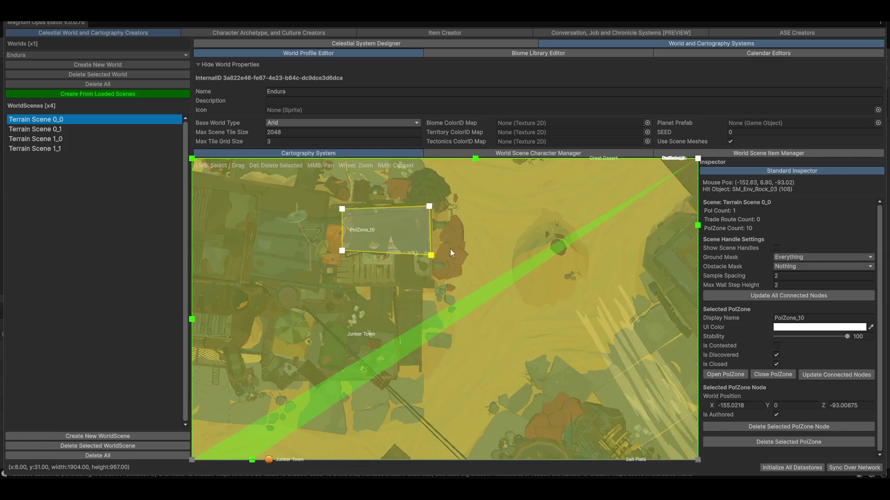
scroll(449, 249, "up", 1)
scroll(367, 219, "up", 3)
scroll(378, 245, "down", 3)
- Nudge PolZone_10's top-left corner node into place over the stall
left_click_drag(494, 280, 479, 275)
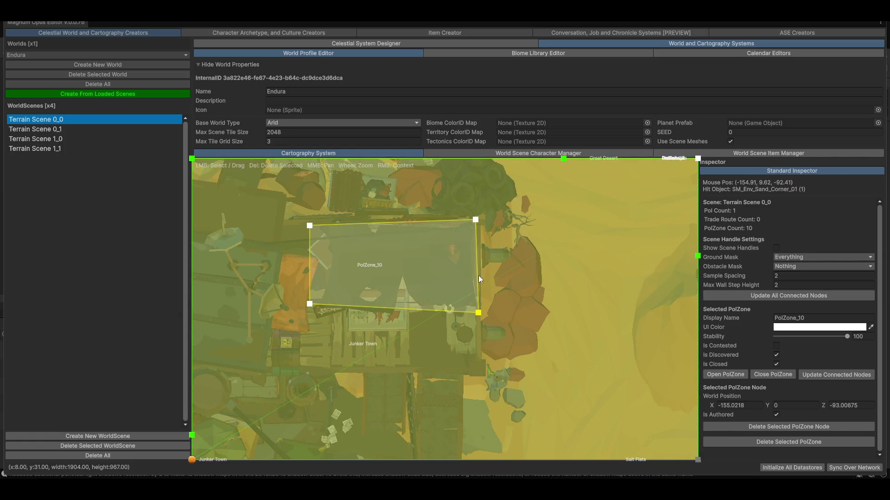
left_click_drag(482, 223, 505, 251)
scroll(366, 247, "down", 2)
left_click_drag(366, 247, 372, 247)
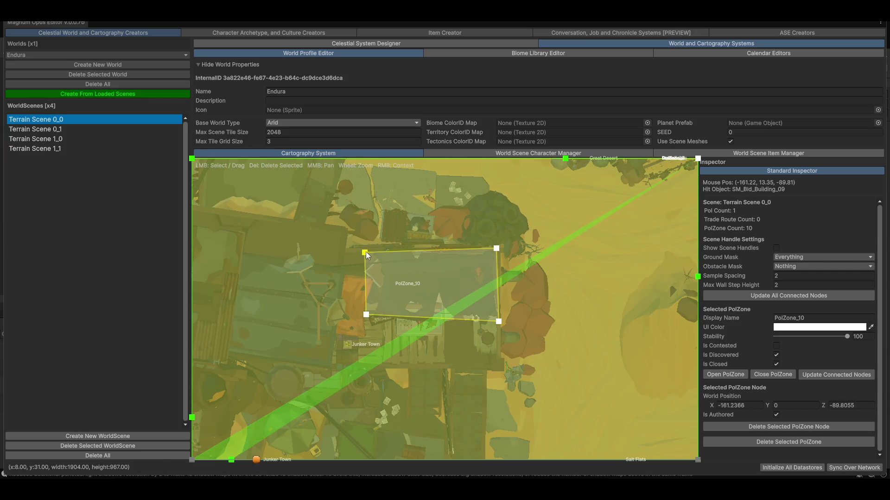
scroll(469, 299, "down", 2)
scroll(479, 322, "down", 2)
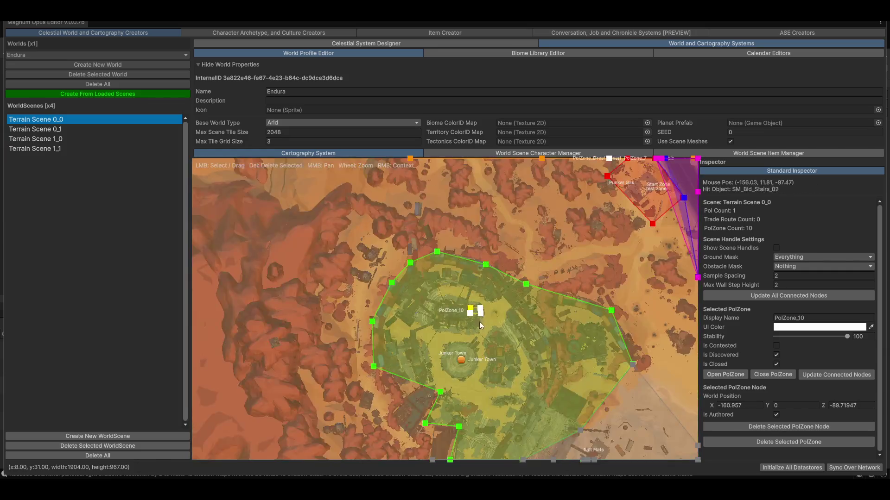
scroll(439, 221, "down", 2)
- Look over the town and Salt Flats on the map, then start Play mode to test the zone
left_click_drag(362, 181, 353, 224)
scroll(432, 308, "up", 2)
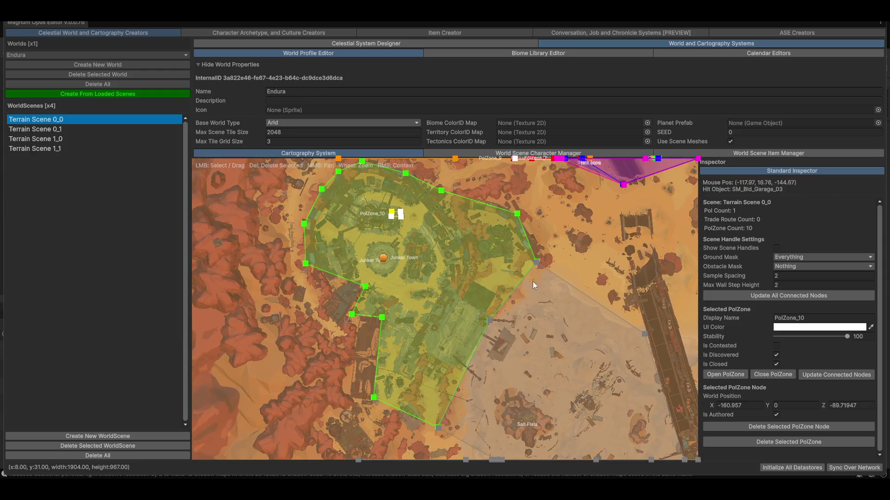
mouse_move(533, 281)
left_mouse_down()
mouse_move(474, 306)
mouse_move(489, 221)
left_mouse_up()
mouse_move(528, 338)
left_mouse_down()
mouse_move(461, 347)
mouse_move(451, 307)
left_mouse_up()
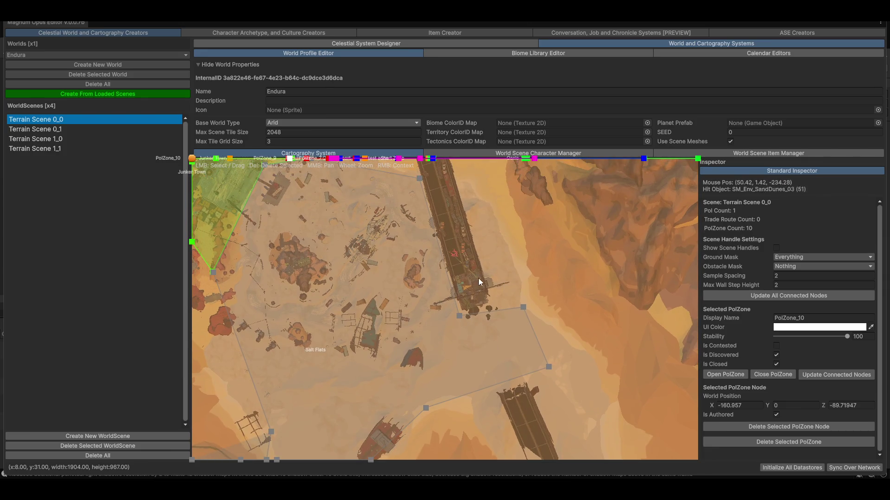
scroll(524, 320, "up", 1)
scroll(497, 311, "up", 1)
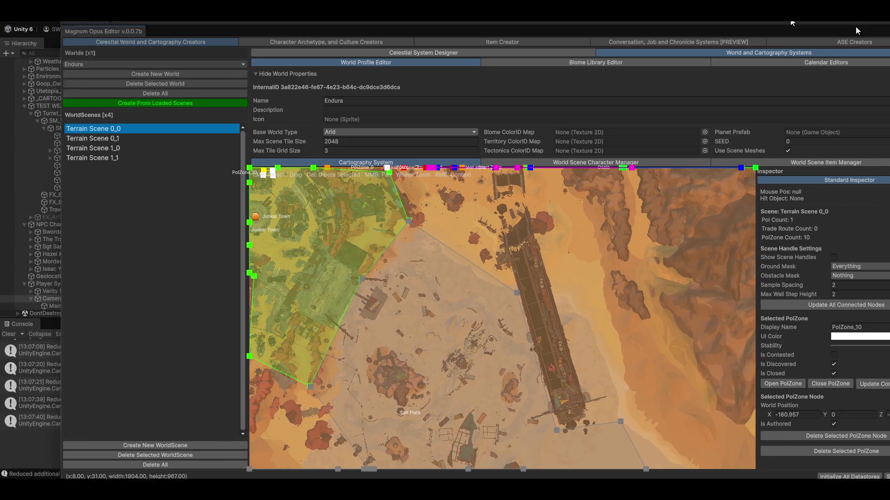
left_click(208, 44)
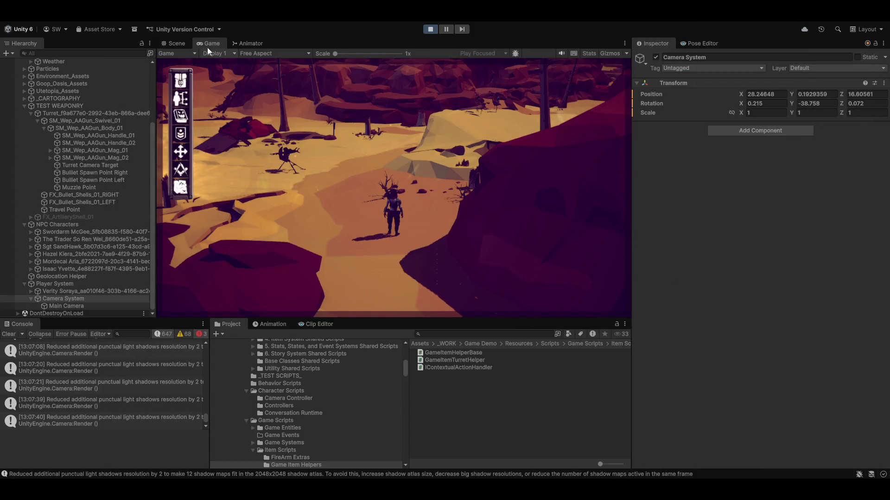
- Fly the Scene camera down to street level beside the PolZone_10 gizmo in Junker Town
left_click(177, 44)
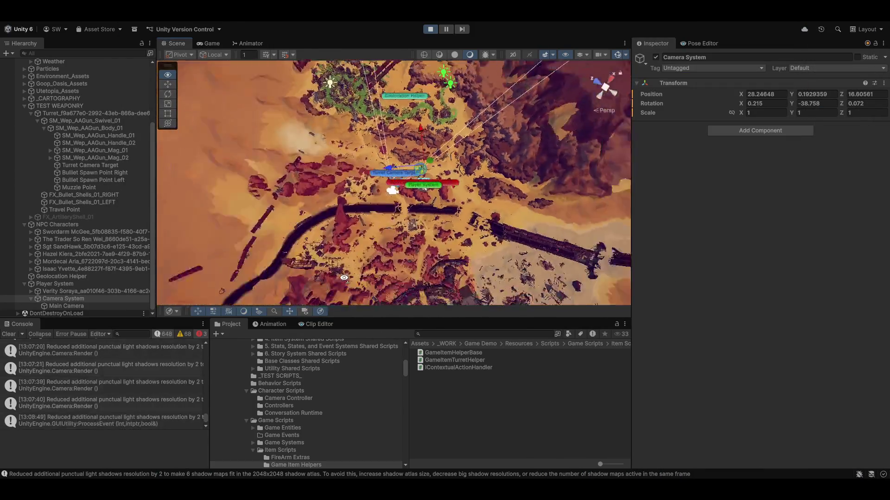
mouse_move(343, 277)
left_mouse_down()
mouse_move(271, 289)
mouse_move(241, 174)
left_mouse_up()
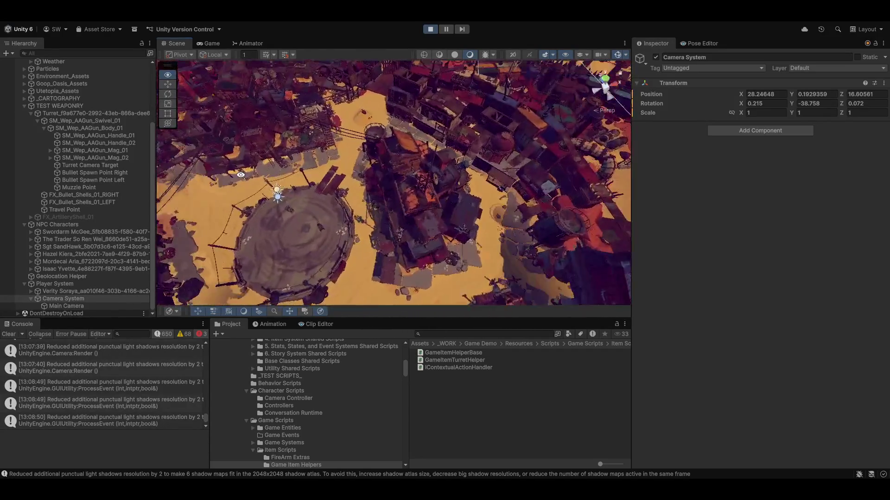
left_click_drag(241, 174, 91, 106)
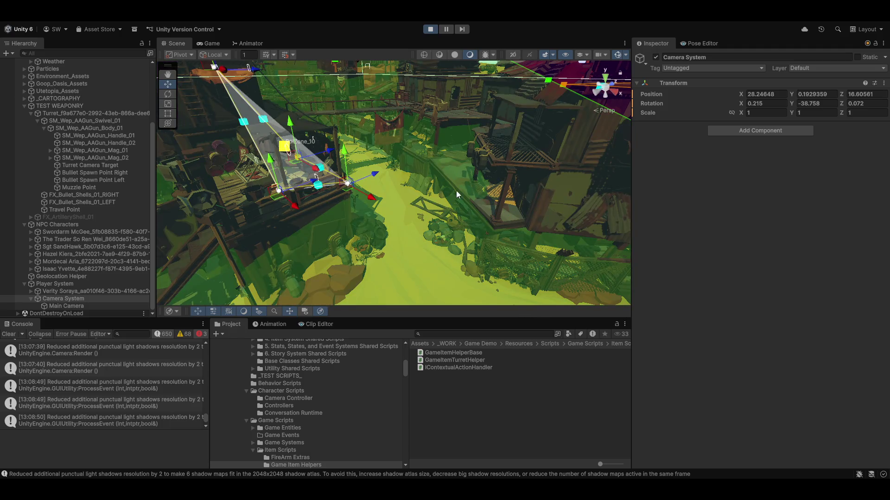
left_click_drag(456, 195, 482, 165)
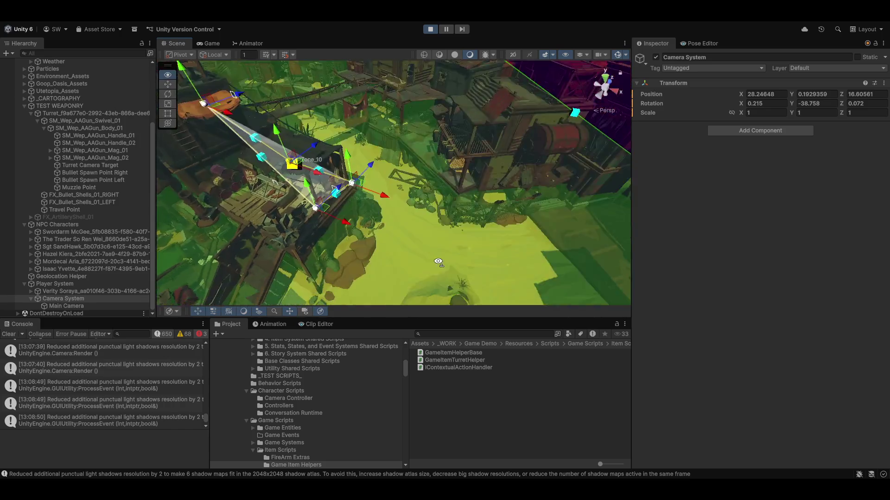
left_click_drag(327, 173, 466, 157)
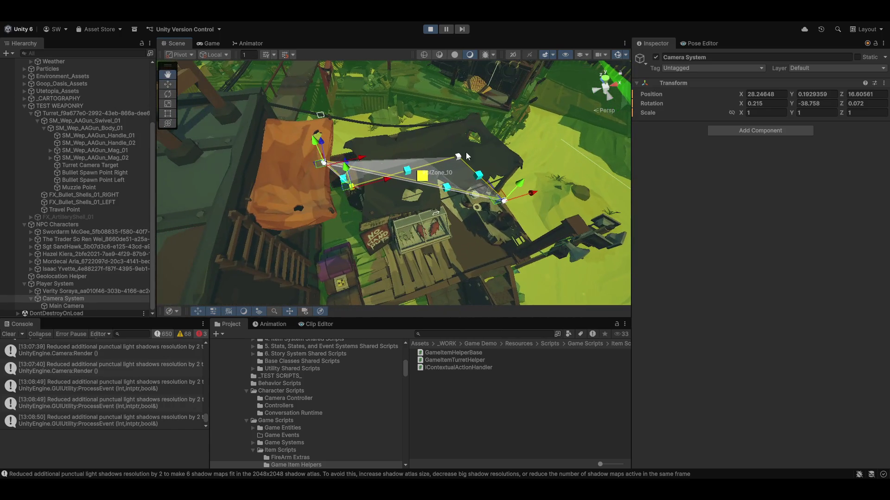
scroll(360, 158, "up", 3)
scroll(418, 182, "up", 5)
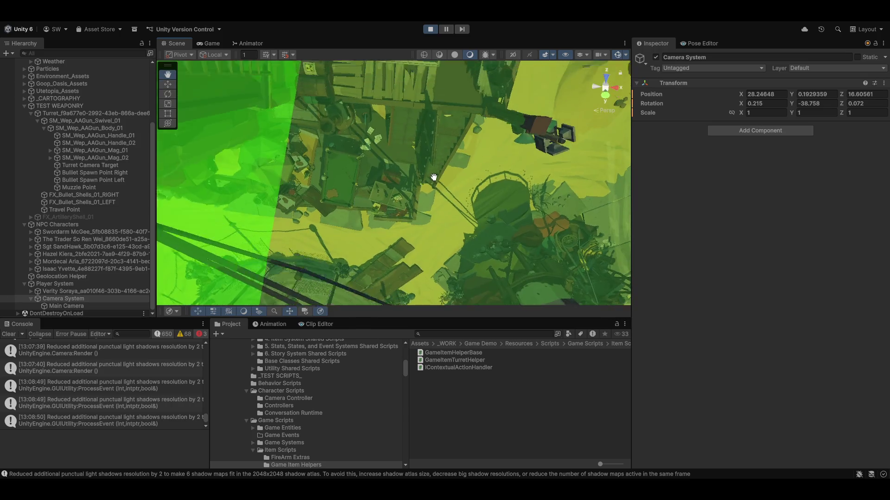
scroll(418, 205, "down", 5)
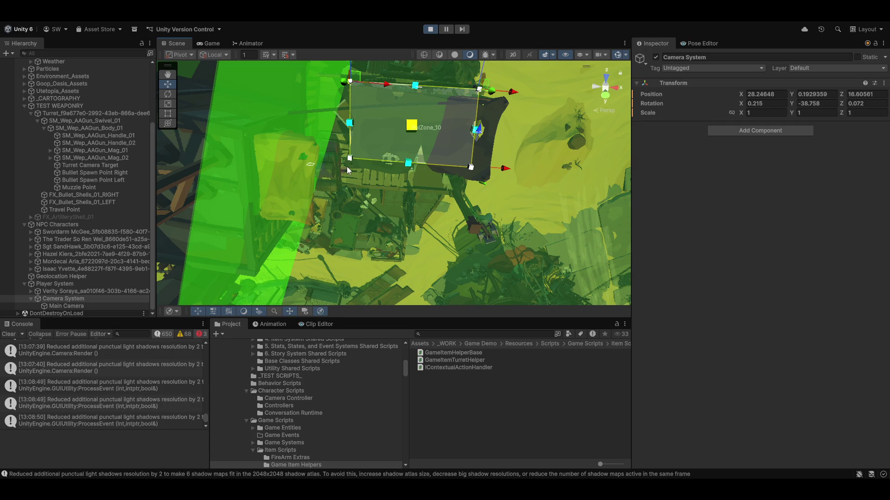
left_click_drag(483, 224, 426, 142)
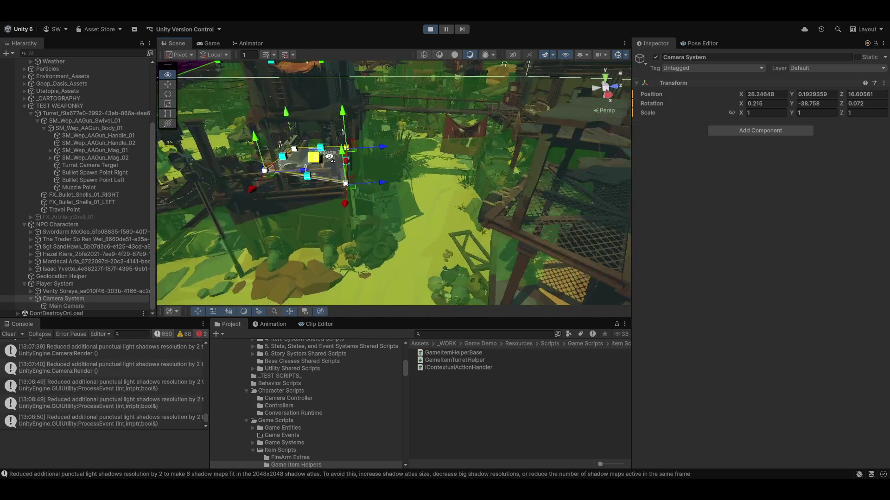
mouse_move(353, 153)
left_mouse_down()
mouse_move(343, 185)
mouse_move(254, 139)
left_mouse_up()
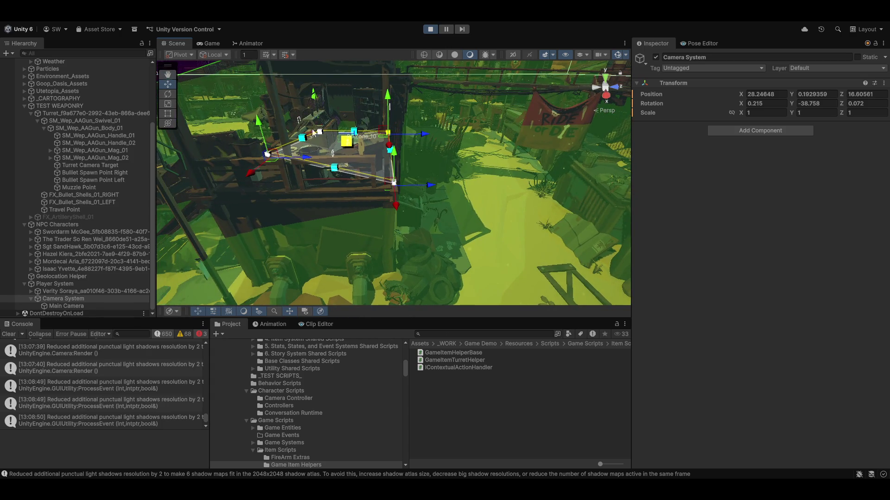
mouse_move(291, 175)
left_mouse_down()
mouse_move(503, 176)
mouse_move(446, 258)
left_mouse_up()
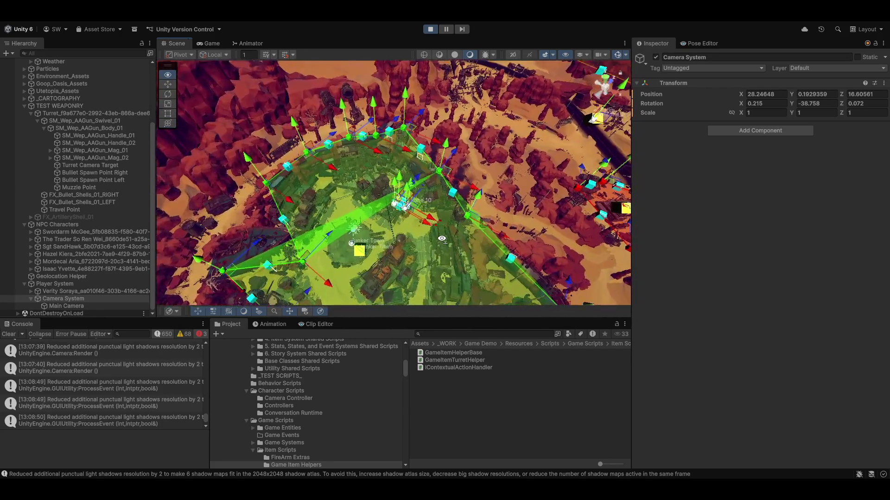
mouse_move(446, 258)
left_mouse_down()
mouse_move(457, 250)
mouse_move(414, 250)
mouse_move(455, 222)
mouse_move(362, 267)
left_mouse_up()
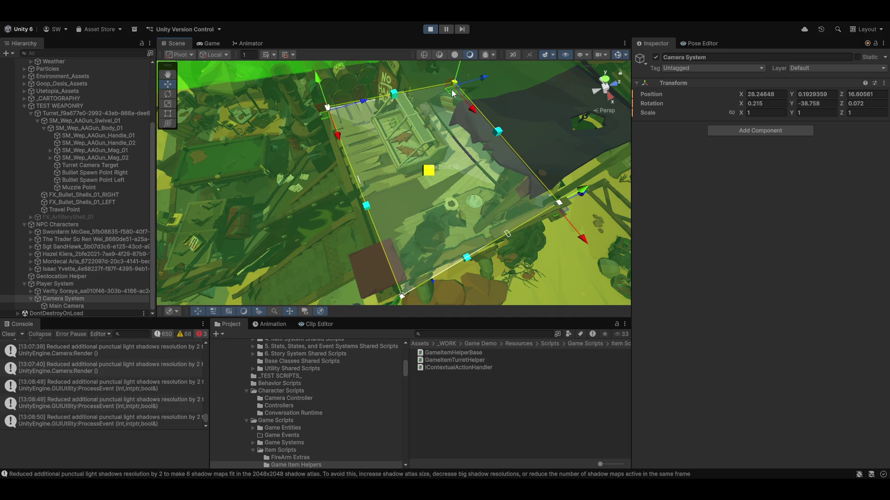
scroll(387, 158, "up", 5)
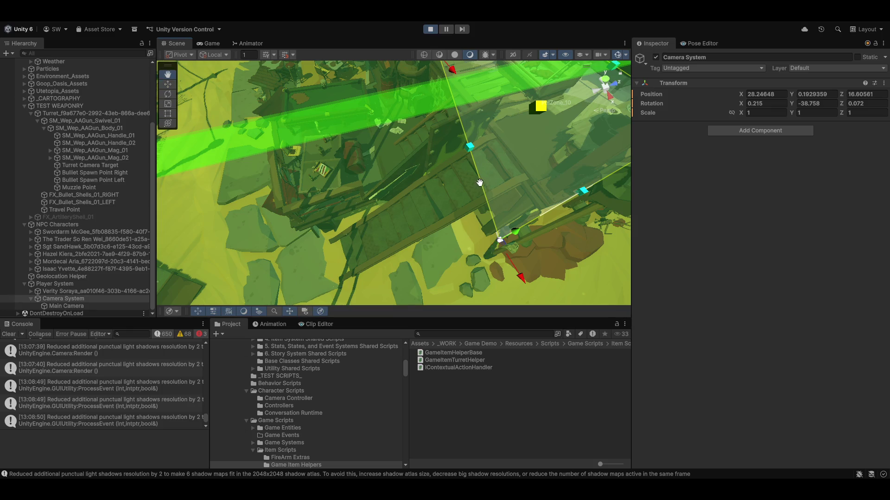
left_click_drag(479, 183, 421, 222)
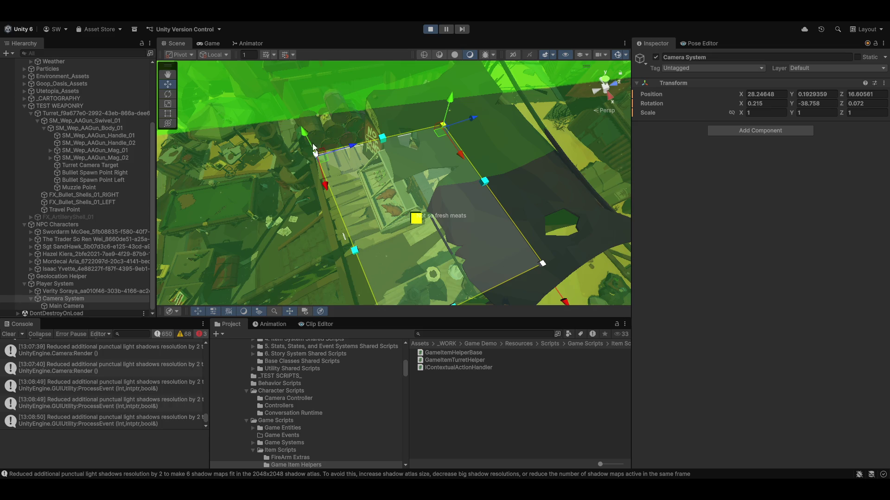
scroll(381, 213, "up", 2)
scroll(379, 235, "up", 2)
scroll(372, 245, "up", 2)
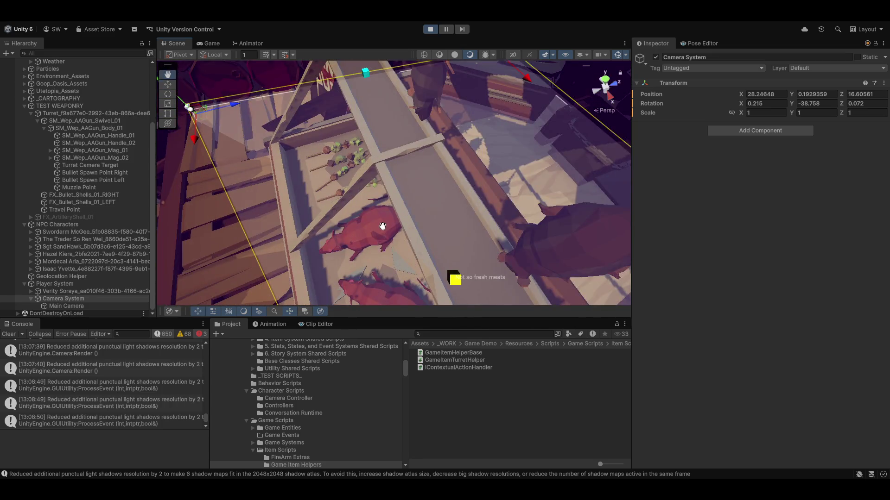
left_click_drag(382, 227, 355, 221)
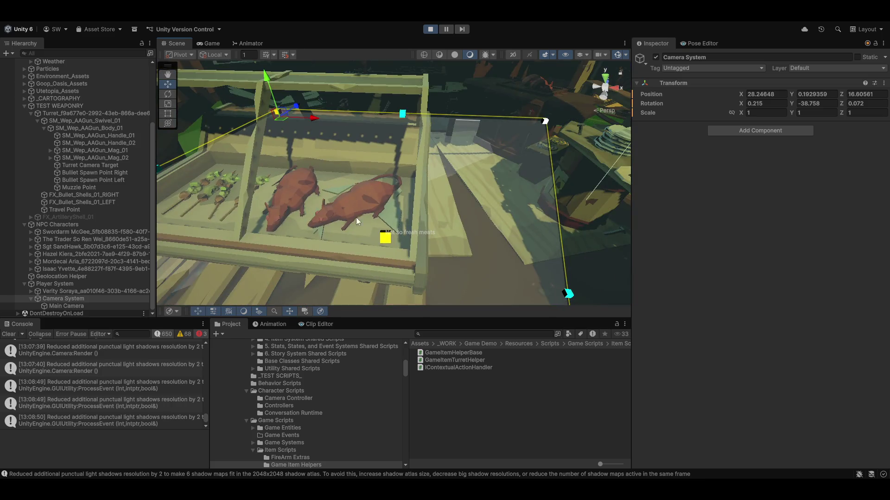
left_click_drag(435, 259, 375, 243)
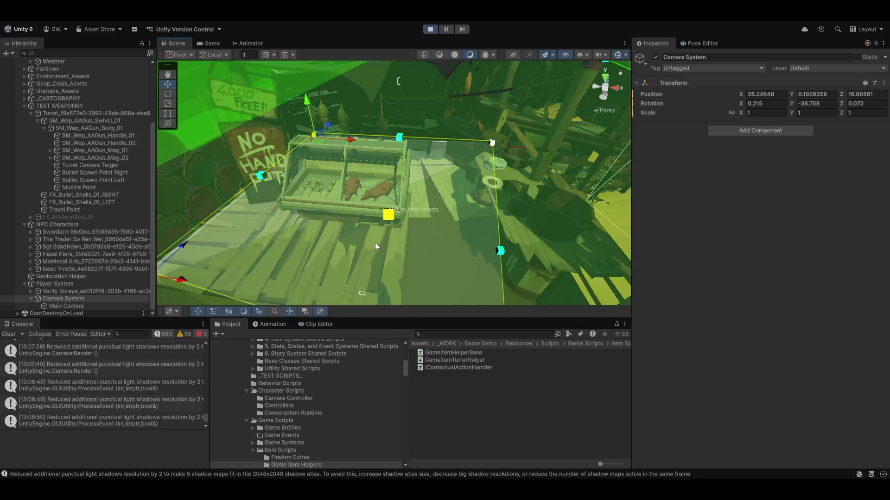
scroll(360, 270, "down", 2)
scroll(354, 280, "down", 2)
mouse_move(356, 273)
left_mouse_down()
mouse_move(424, 221)
mouse_move(403, 224)
left_mouse_up()
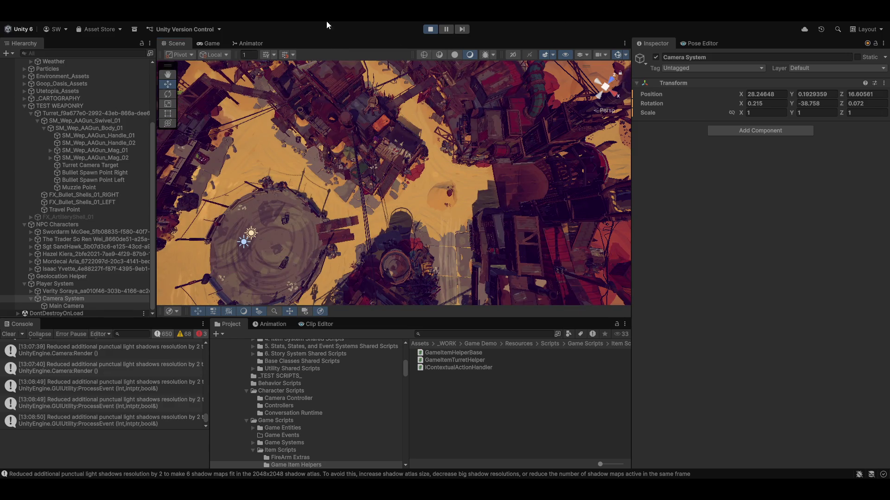
- Maximize the Game view and run the character across the desert out of the Start Zone
key("shift+space")
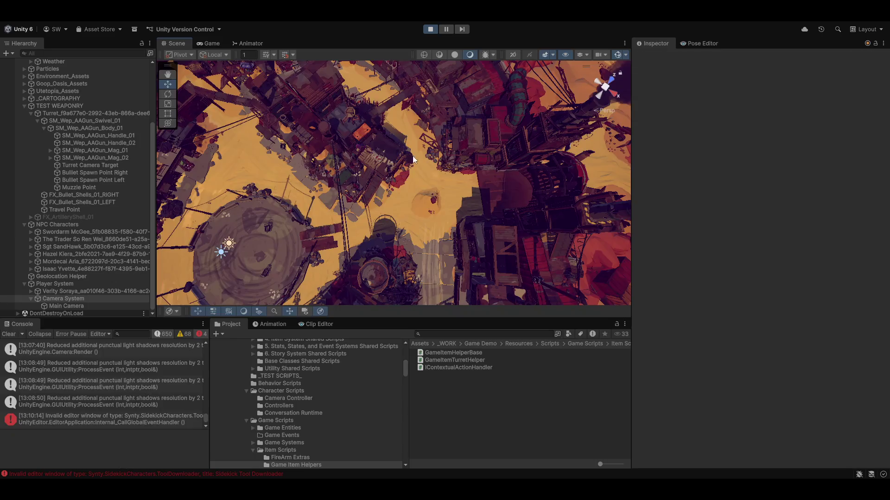
key("shift+space")
left_click(213, 45)
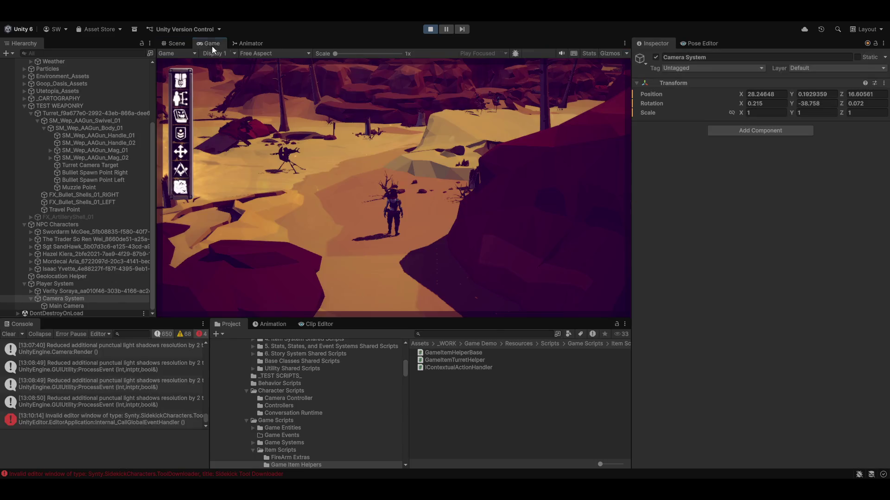
key("shift+space")
key("w")
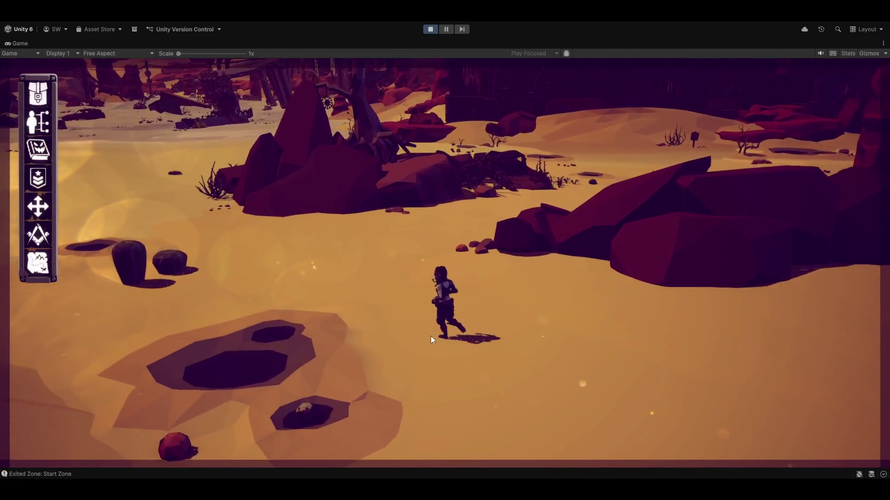
- Run past the Boom Boi Clown Mine and Landmine, dismissing their action menus, heading toward the junkyard
left_click(206, 305)
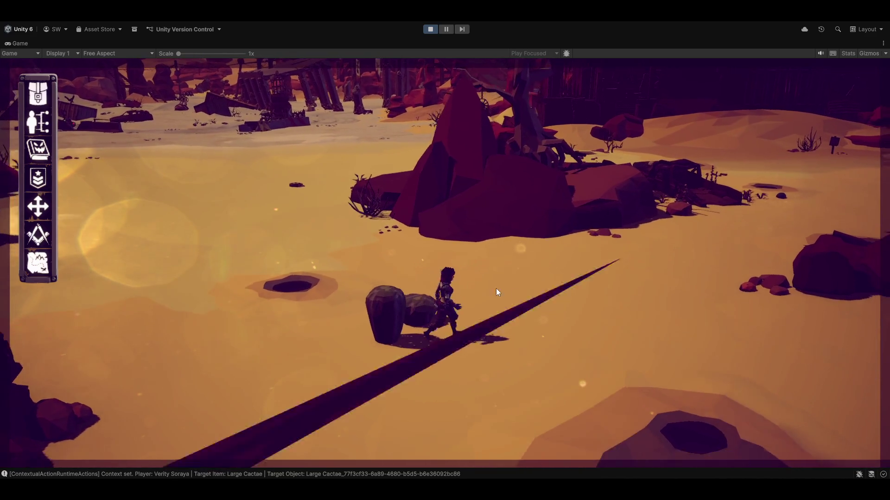
left_click(496, 288)
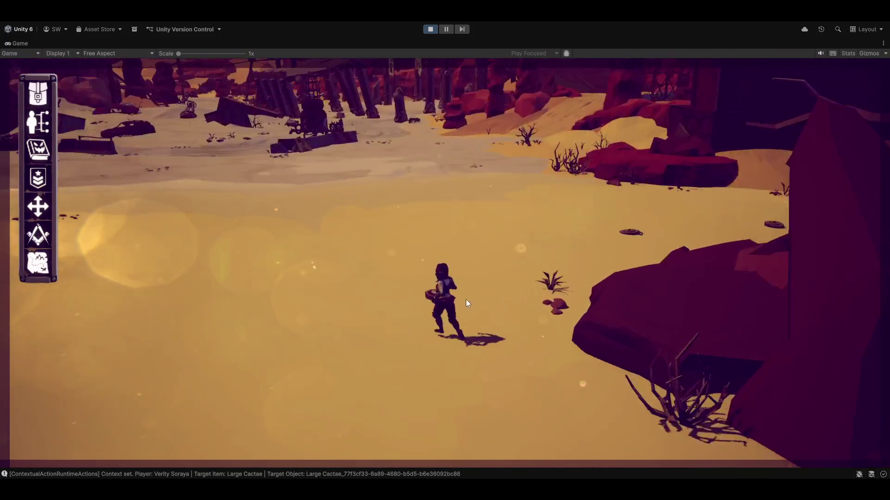
left_click(530, 325)
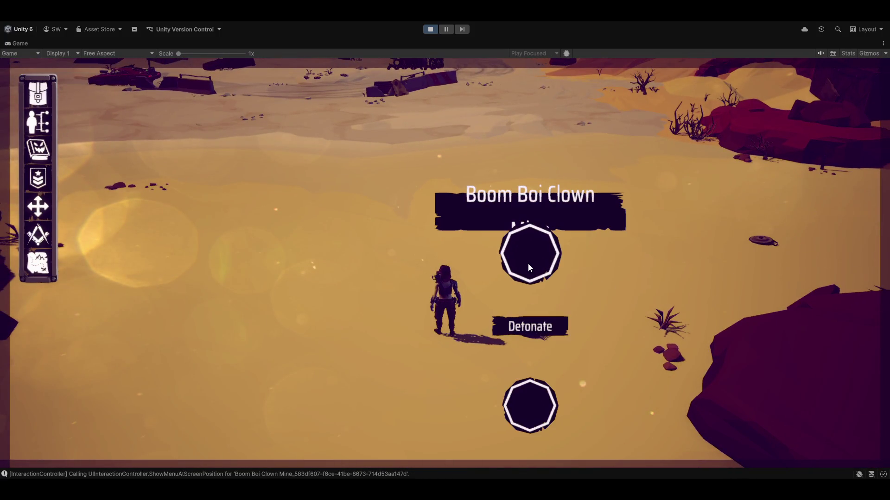
left_click(528, 420)
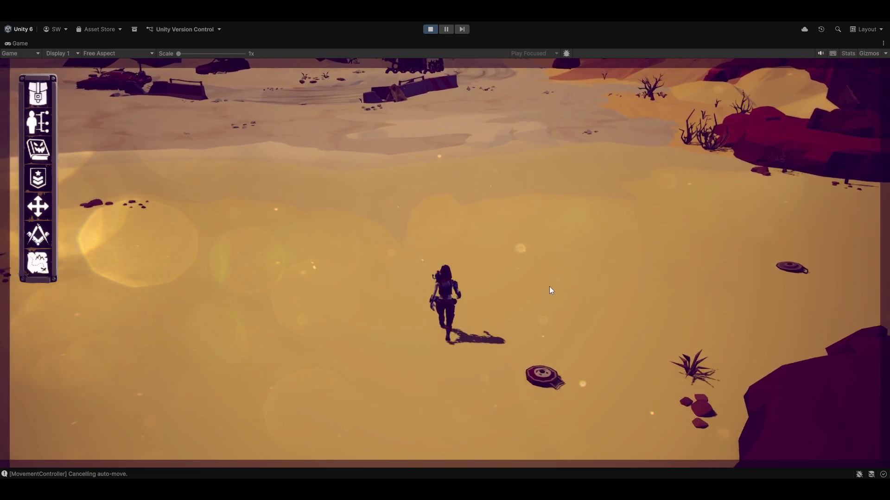
left_click(627, 220)
left_click(629, 152)
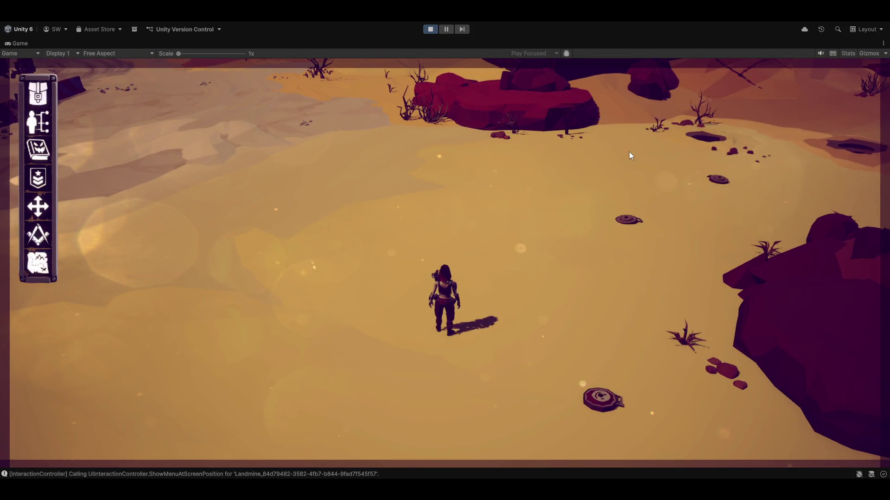
key("w")
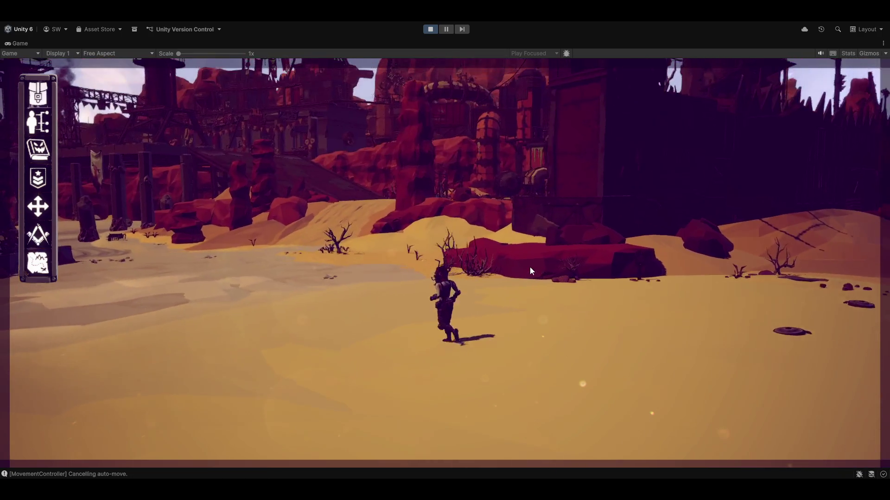
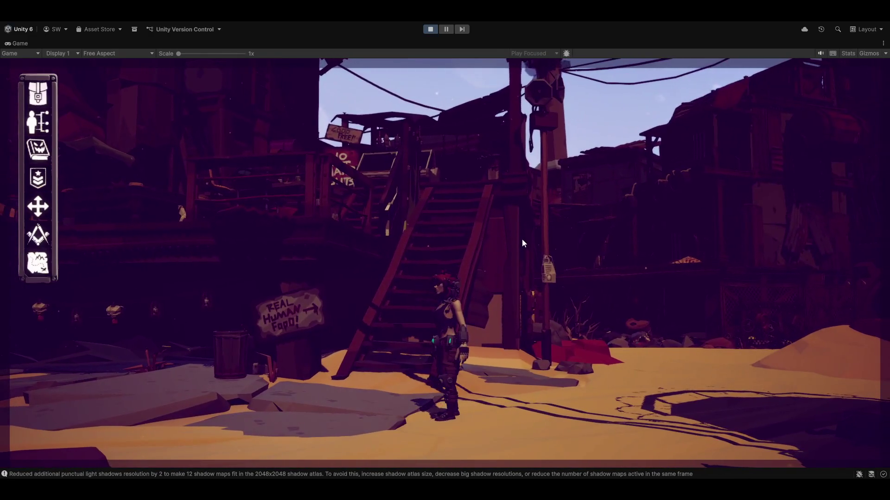
- Restore the full editor layout and return to the Scene view for editing
key("shift+space")
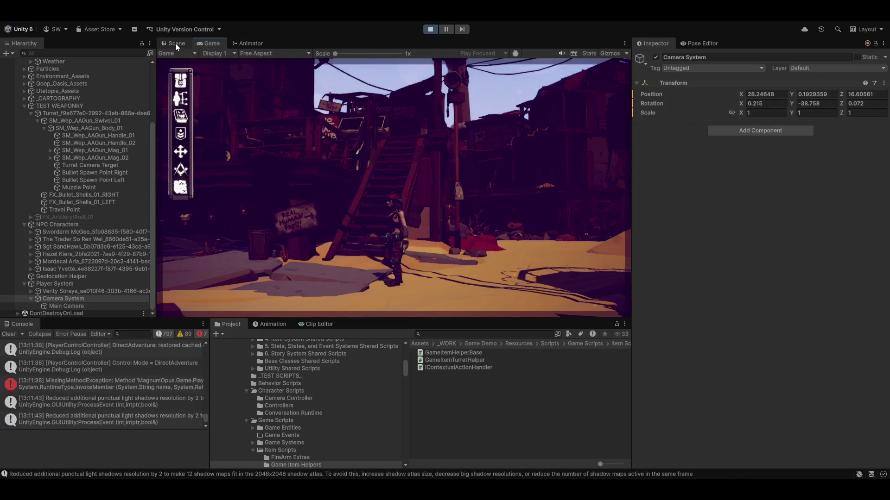
left_click(175, 44)
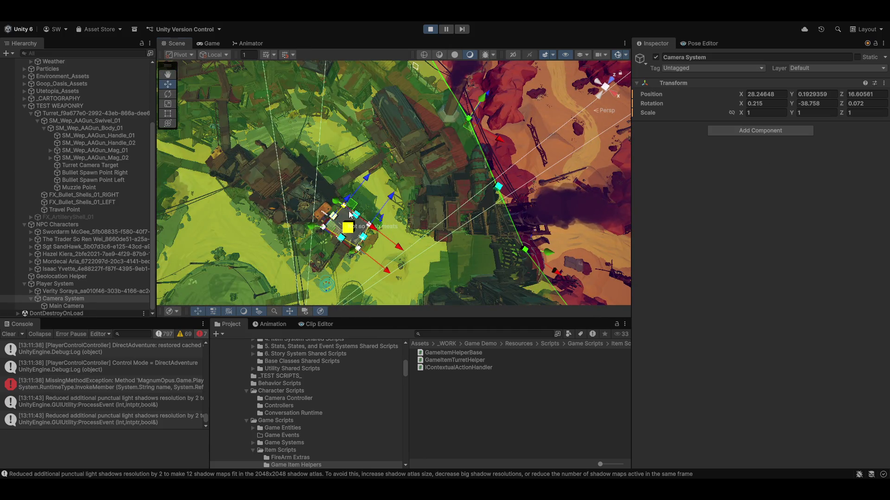
mouse_move(392, 170)
left_mouse_down()
mouse_move(373, 202)
mouse_move(582, 132)
left_mouse_up()
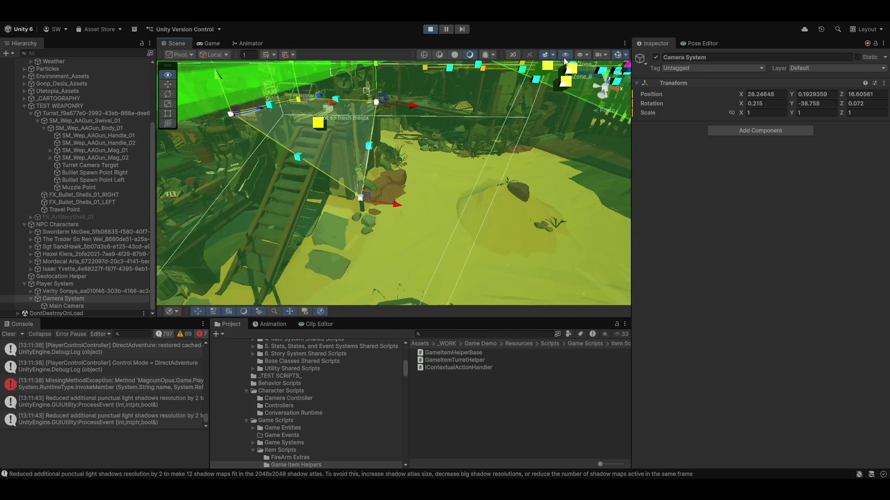
mouse_move(582, 132)
left_mouse_down()
mouse_move(518, 115)
mouse_move(287, 98)
left_mouse_up()
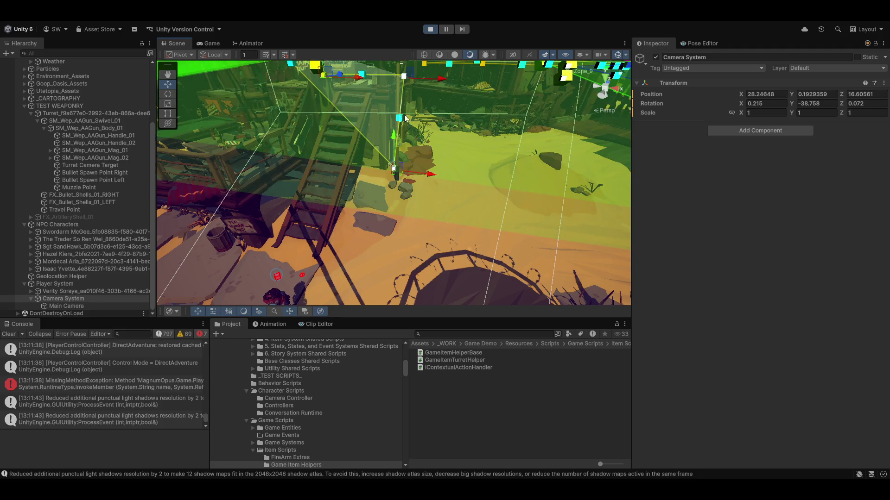
left_click_drag(403, 118, 444, 203)
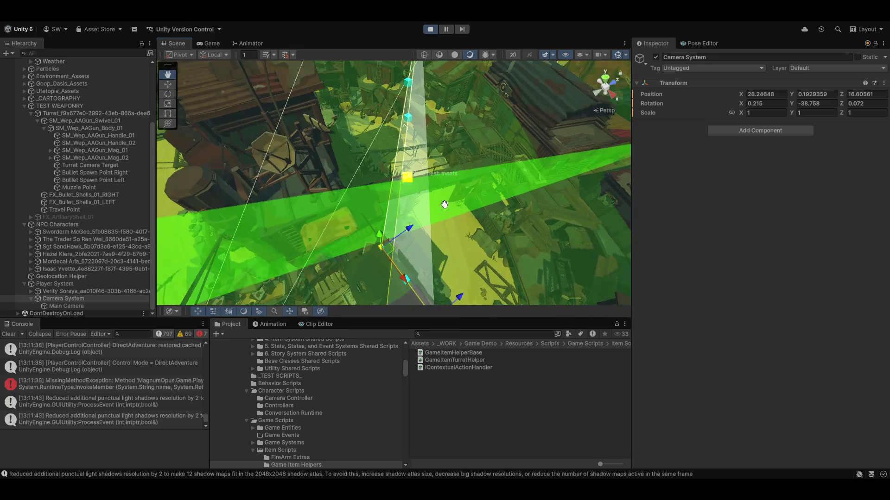
scroll(445, 204, "down", 5)
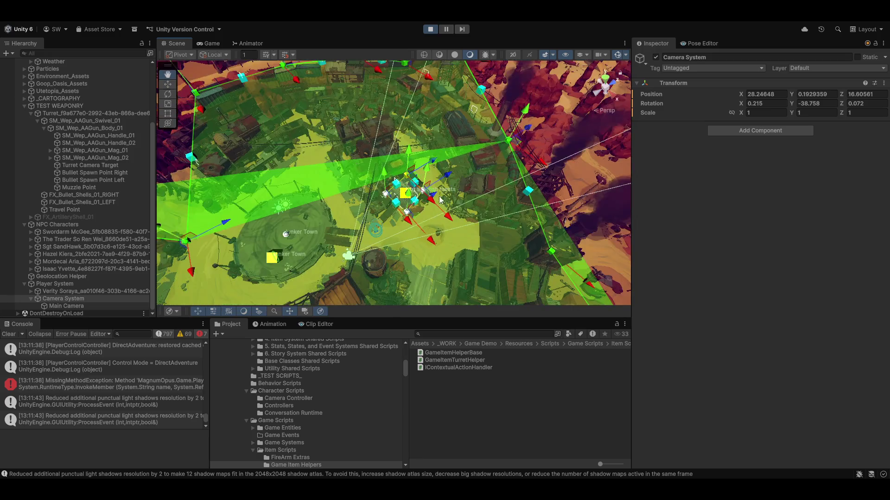
scroll(447, 236, "up", 5)
left_click_drag(468, 189, 474, 147)
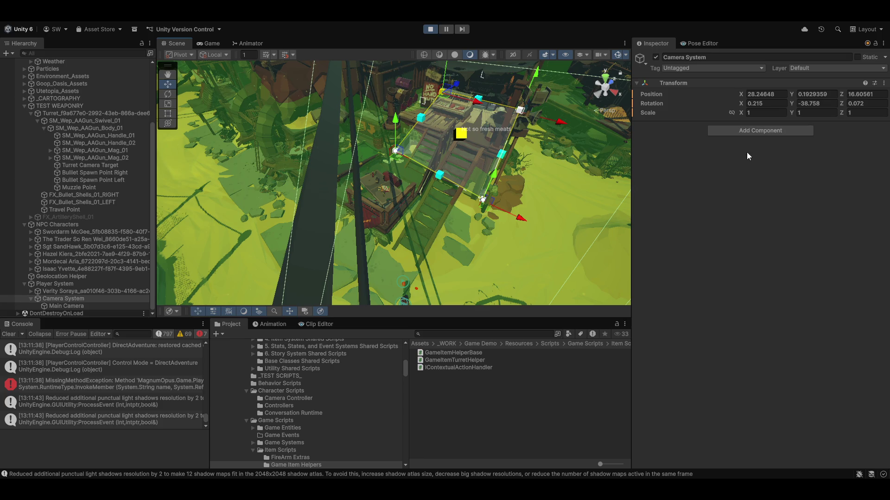
mouse_move(338, 123)
left_mouse_down()
mouse_move(406, 132)
mouse_move(398, 185)
mouse_move(450, 155)
mouse_move(437, 145)
mouse_move(801, 65)
left_mouse_up()
left_click(390, 179)
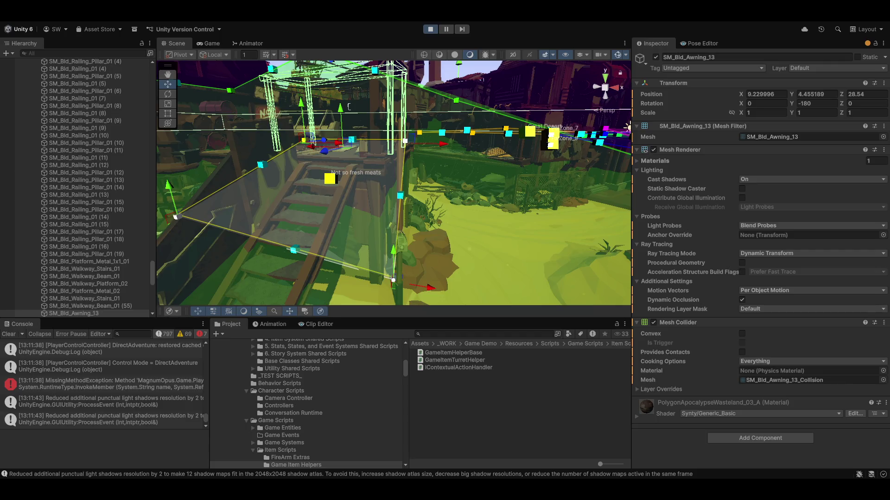
- Select the table SM_Prop_Table_04 near the stairs and list its layer choices (currently Prop Layer)
mouse_move(270, 196)
left_mouse_down()
mouse_move(311, 257)
mouse_move(320, 250)
mouse_move(328, 217)
mouse_move(289, 173)
left_mouse_up()
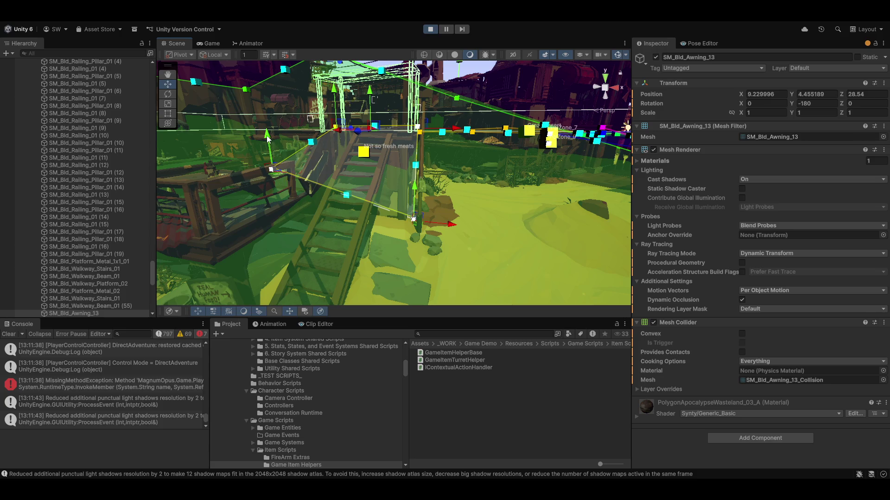
mouse_move(267, 139)
left_mouse_down()
mouse_move(284, 160)
mouse_move(403, 213)
left_mouse_up()
left_click(422, 199)
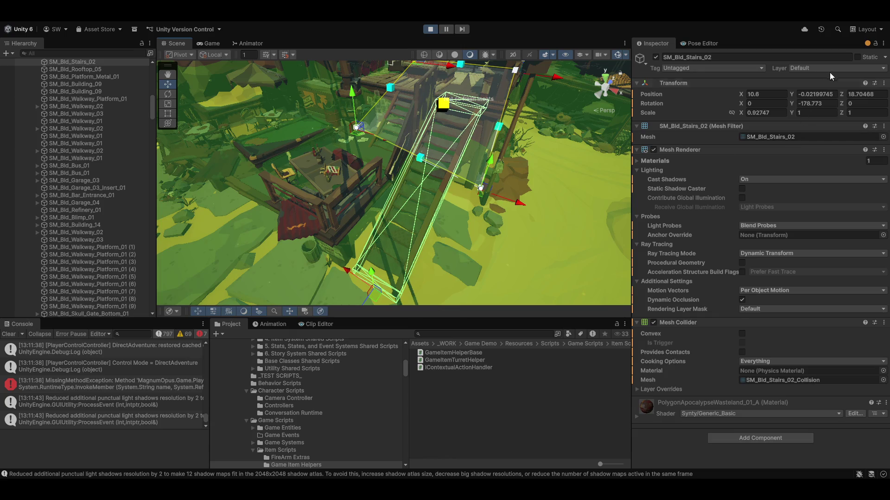
left_click(347, 177)
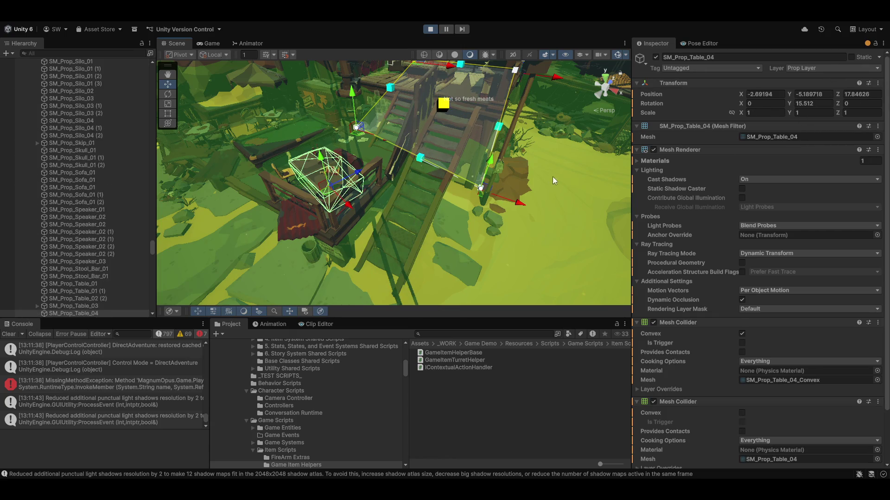
left_click(832, 68)
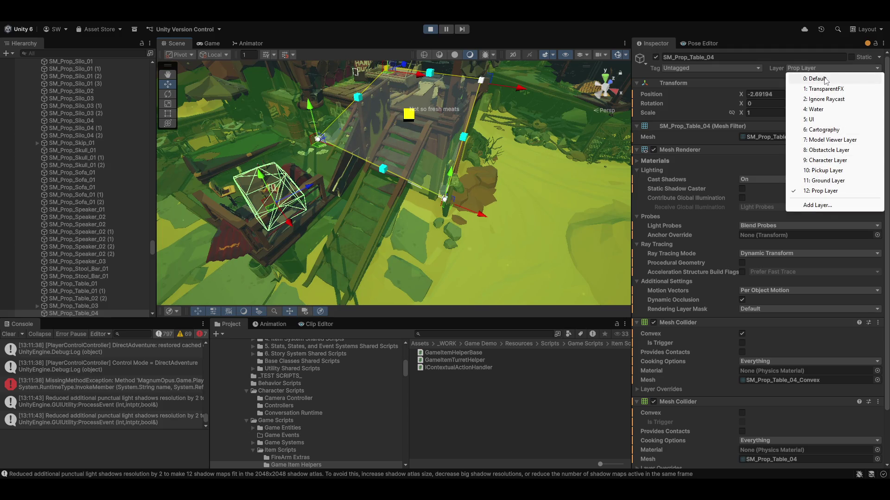
- Move the table to the Default layer and extend the stairs zone box further down the stairs
left_click(825, 81)
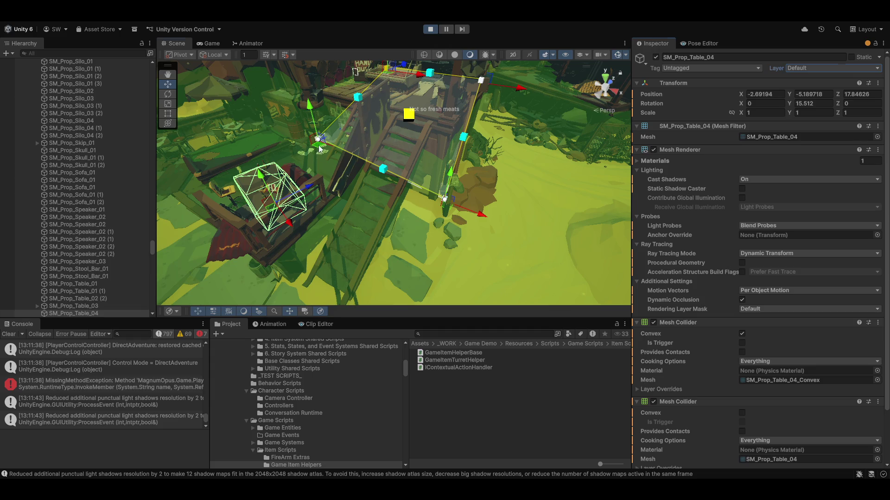
mouse_move(320, 148)
left_mouse_down()
mouse_move(341, 243)
mouse_move(304, 281)
left_mouse_up()
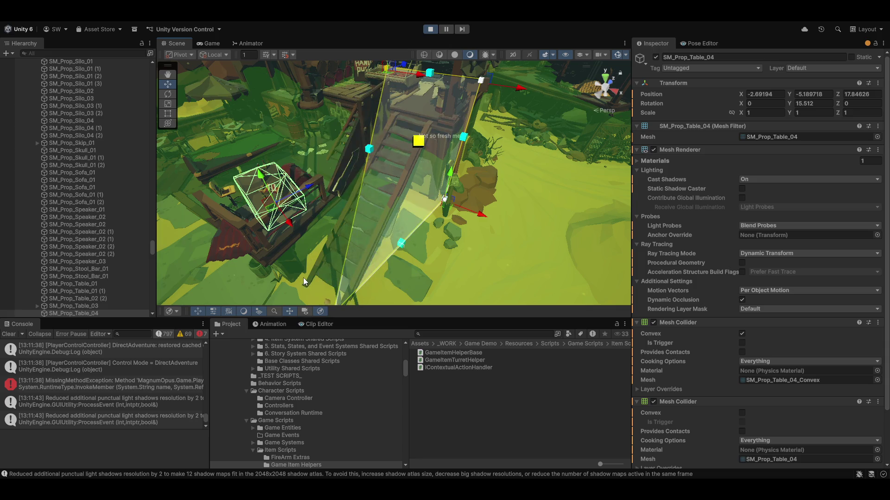
scroll(378, 252, "up", 5)
scroll(378, 252, "down", 5)
scroll(406, 218, "up", 2)
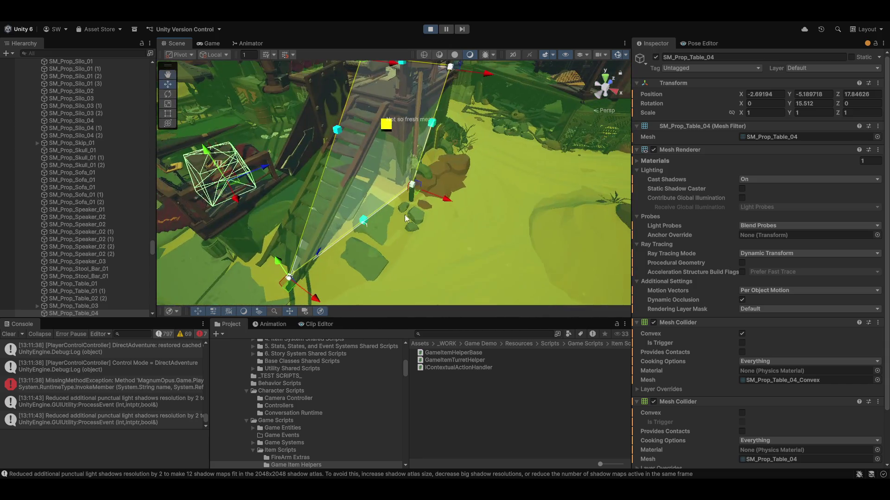
left_click(296, 262)
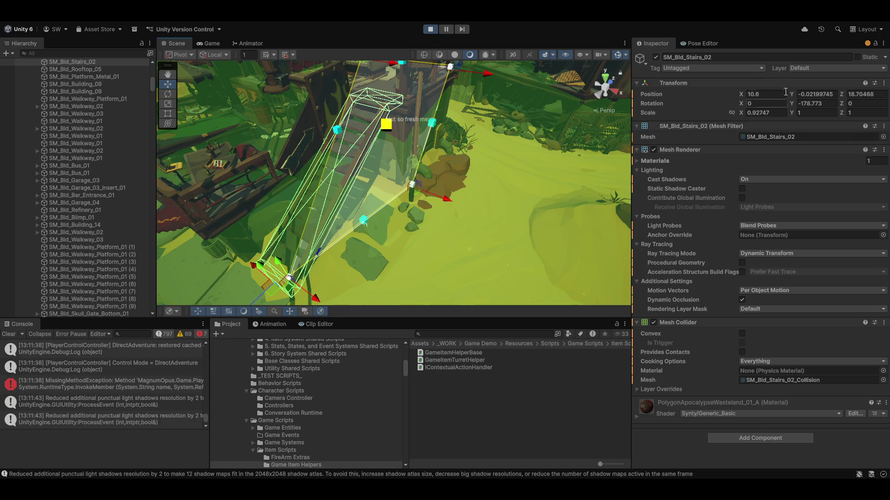
left_click(396, 254)
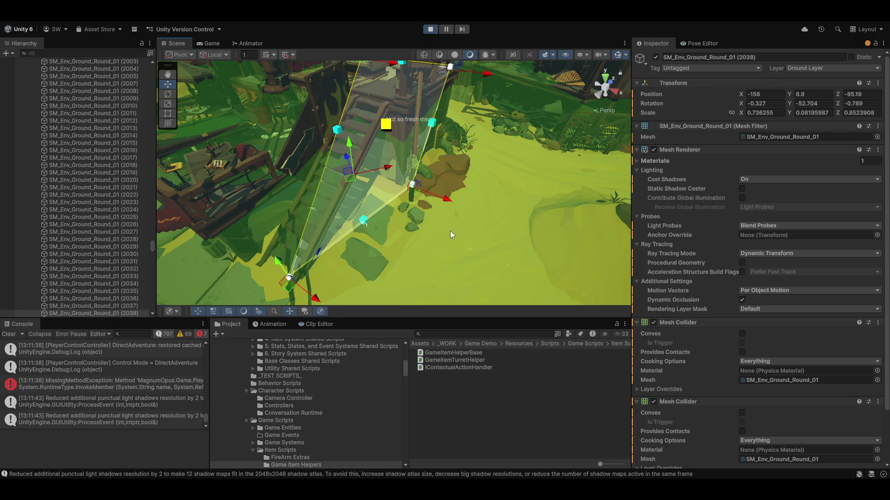
scroll(449, 231, "up", 2)
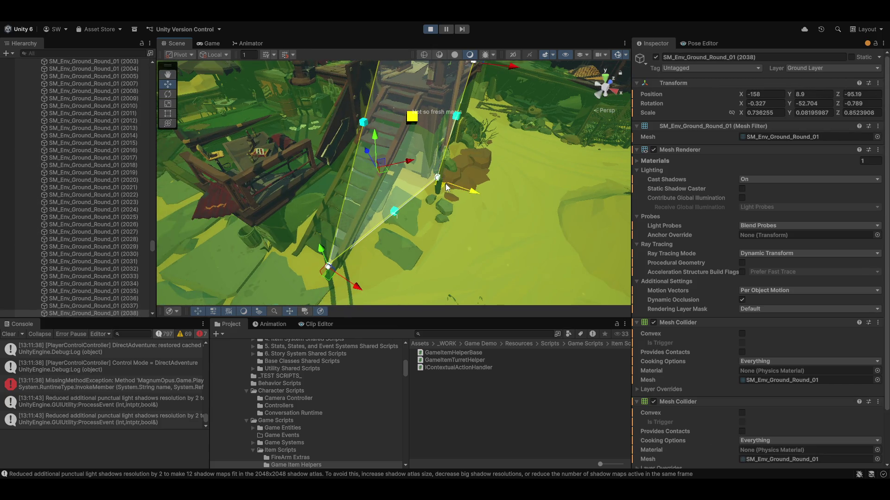
- Lower the top corner of the zone quad beside the building to reshape its outline
left_click_drag(479, 184, 540, 220)
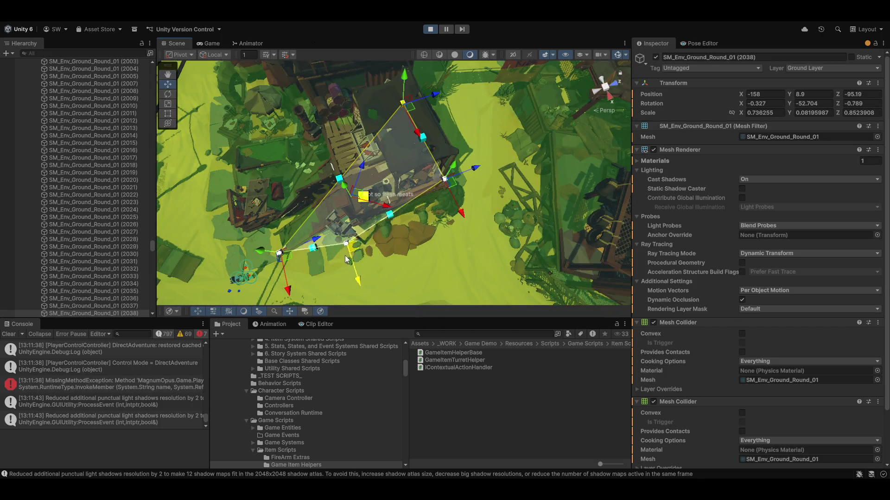
mouse_move(368, 236)
left_mouse_down()
mouse_move(467, 204)
mouse_move(392, 183)
left_mouse_up()
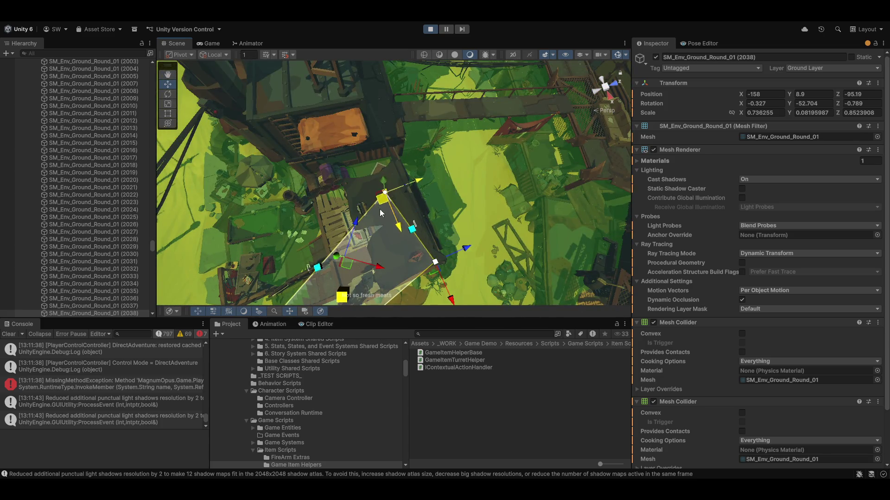
mouse_move(361, 241)
left_mouse_down()
mouse_move(458, 166)
mouse_move(446, 159)
left_mouse_up()
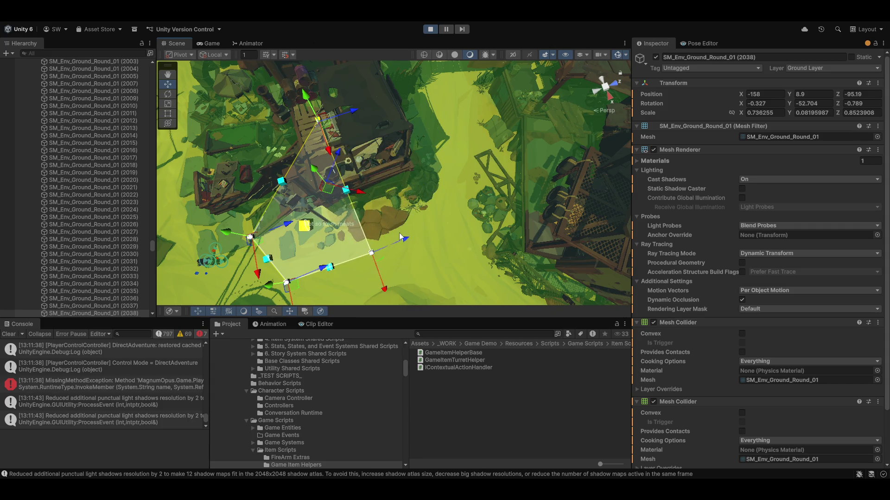
scroll(363, 161, "up", 2)
left_click_drag(365, 126, 399, 212)
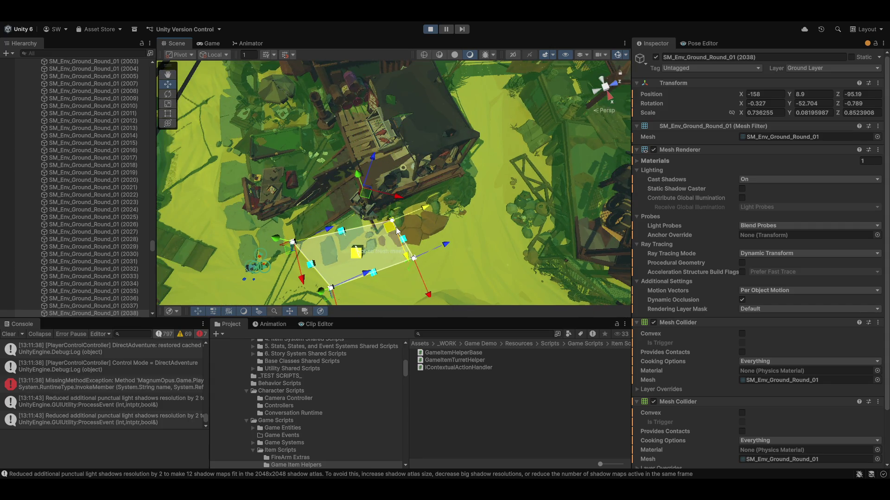
left_click_drag(324, 254, 493, 152)
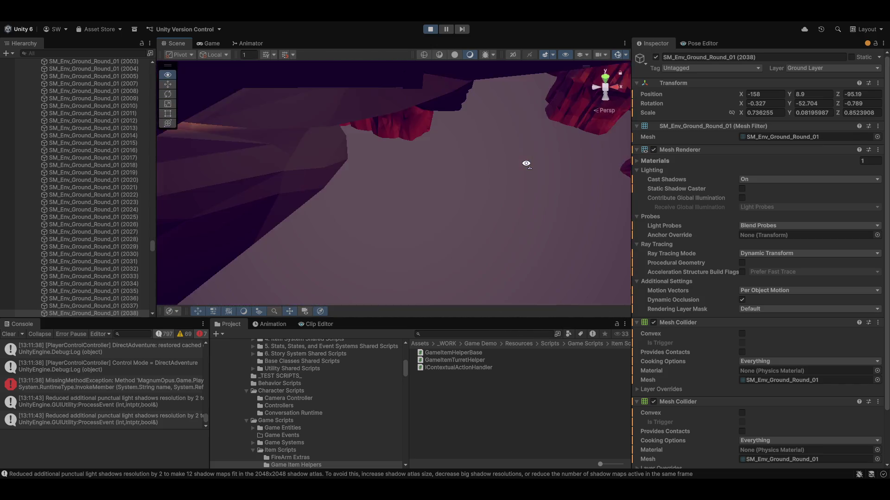
key("f")
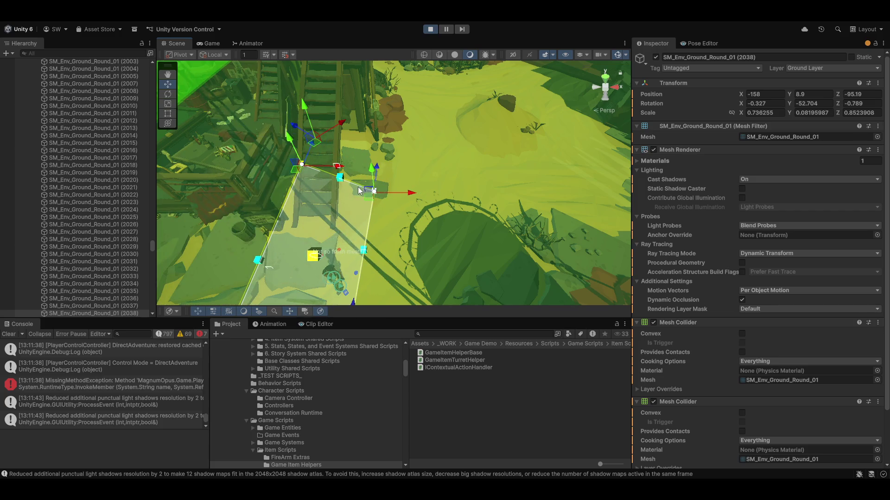
left_click_drag(361, 191, 306, 157)
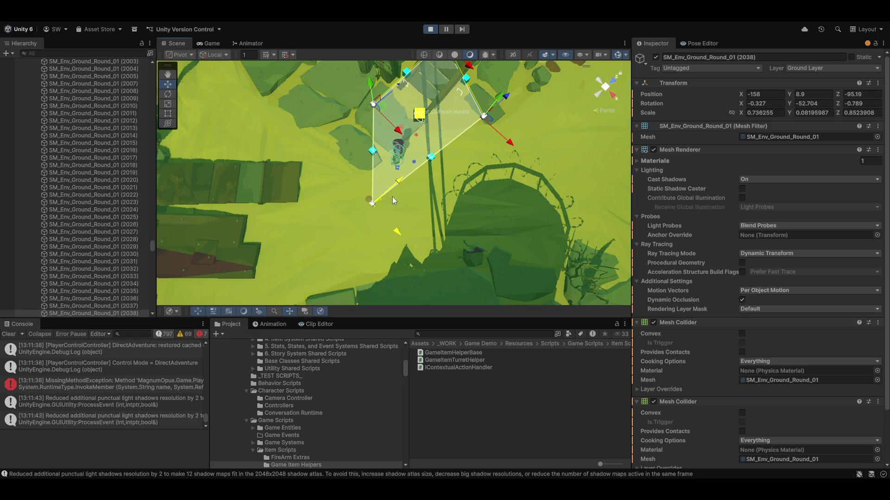
key("f")
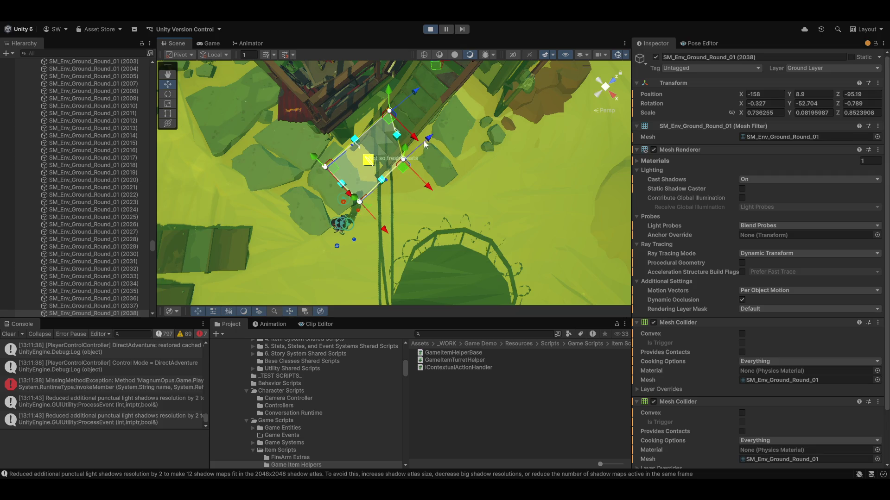
mouse_move(405, 167)
left_mouse_down()
mouse_move(407, 185)
mouse_move(369, 127)
mouse_move(380, 173)
left_mouse_up()
key("f")
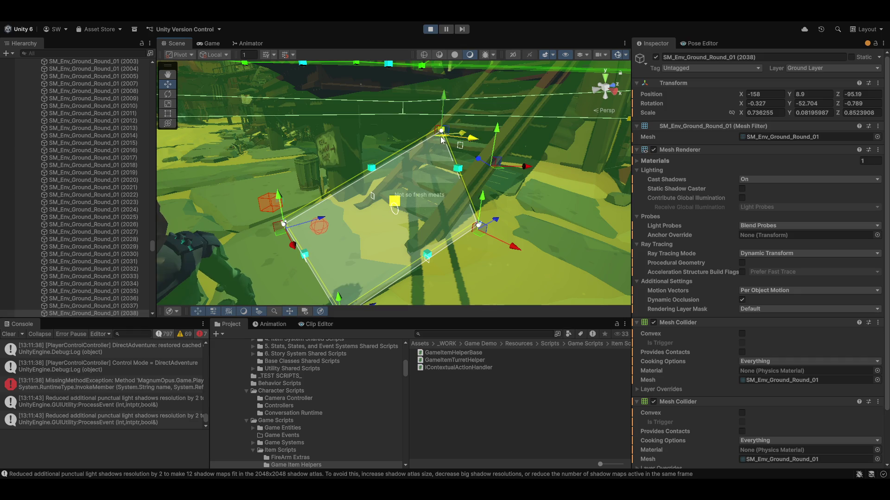
- Reposition a corner of the zone outline beside the wooden stairs
mouse_move(438, 137)
left_mouse_down()
mouse_move(433, 142)
mouse_move(507, 131)
left_mouse_up()
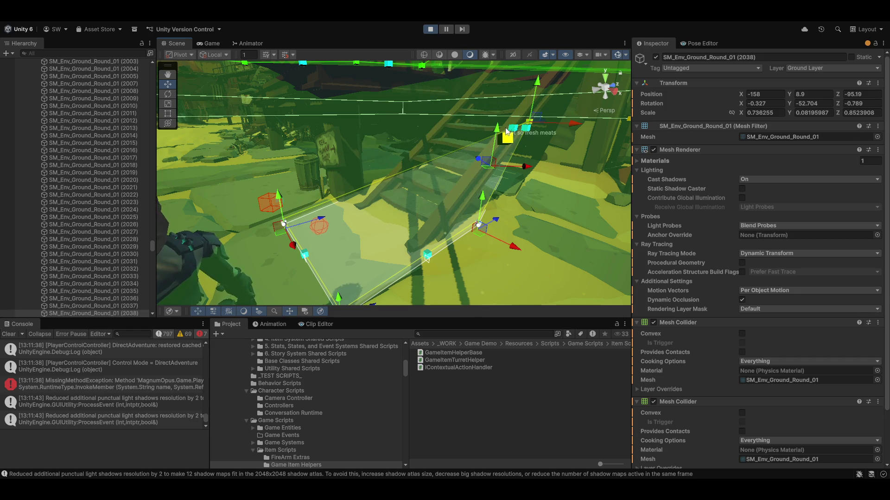
scroll(529, 132, "down", 10)
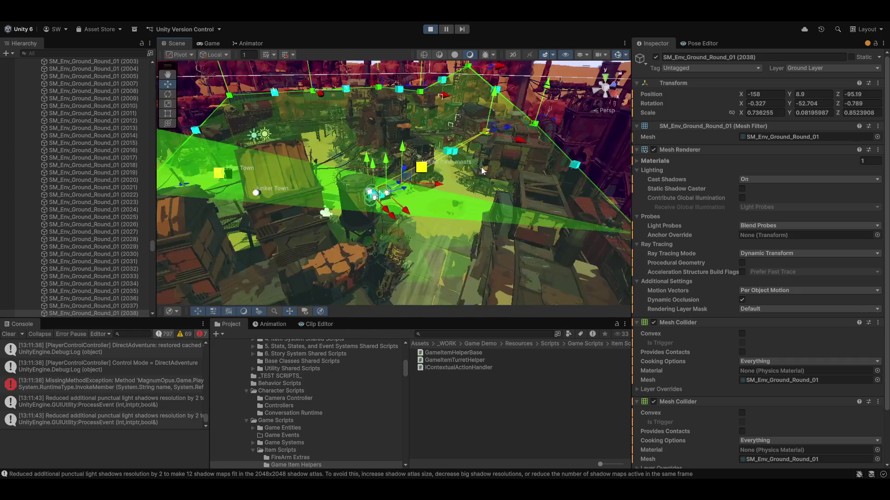
mouse_move(460, 201)
left_mouse_down()
mouse_move(478, 138)
mouse_move(307, 219)
left_mouse_up()
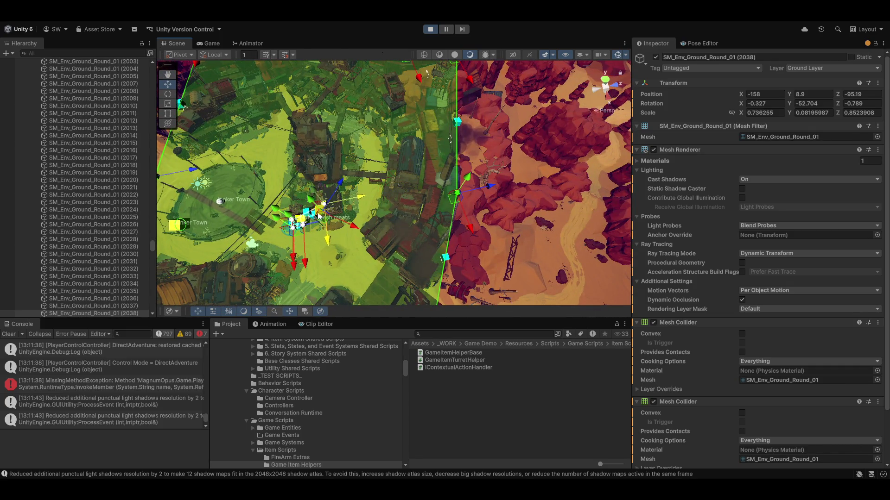
key("f")
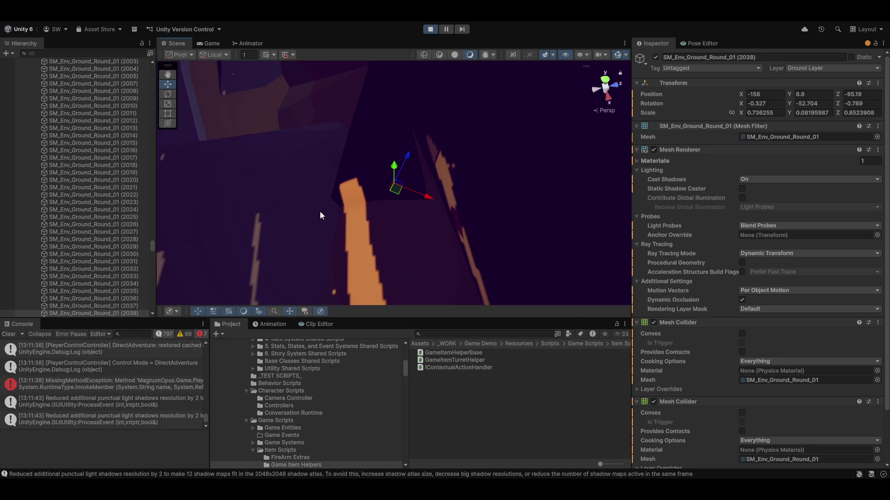
mouse_move(320, 212)
left_mouse_down()
mouse_move(433, 190)
mouse_move(388, 104)
mouse_move(485, 177)
mouse_move(331, 165)
left_mouse_up()
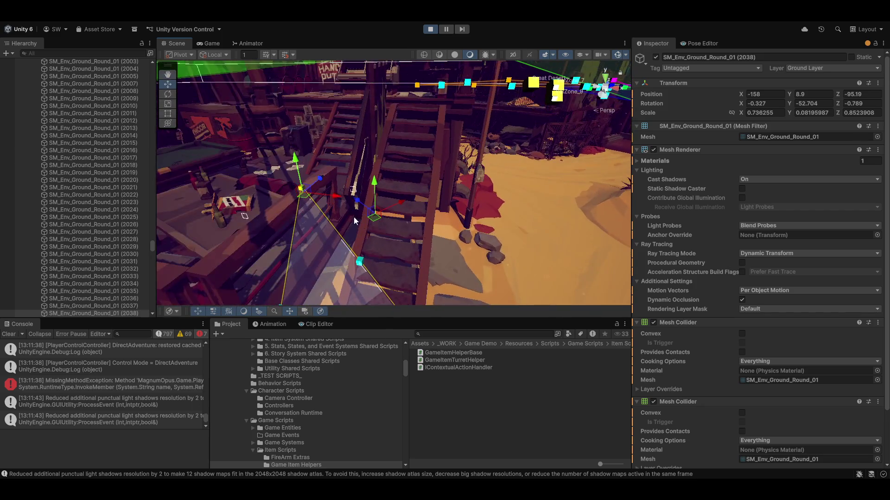
left_click_drag(311, 154, 353, 164)
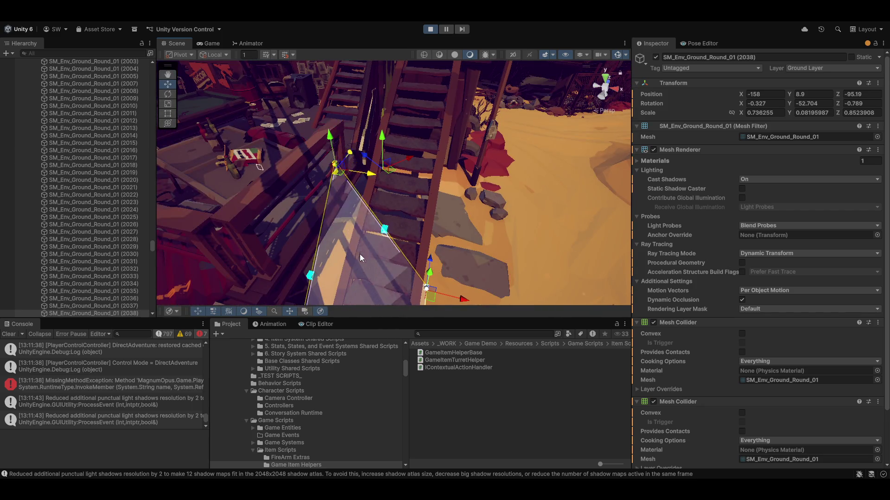
- Inspect the railing, table, pool table and metal greeble props, then return to the running Game view
left_click(261, 192)
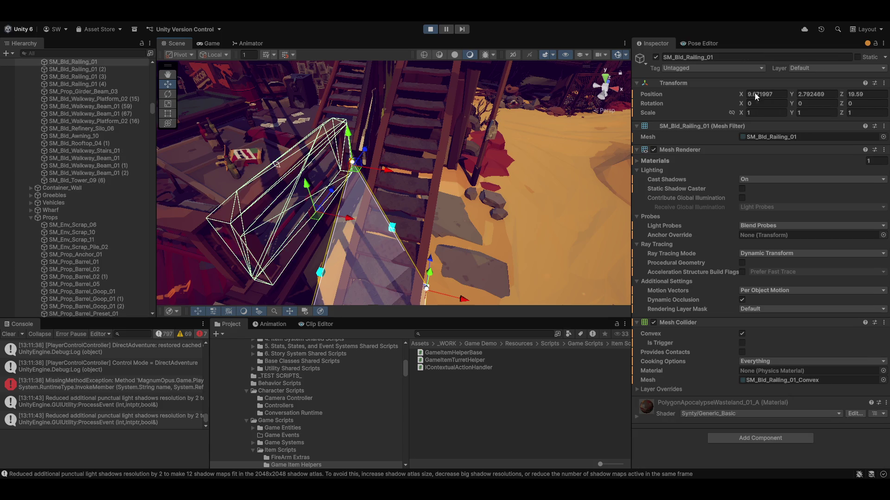
left_click_drag(269, 253, 336, 225)
left_click(342, 221)
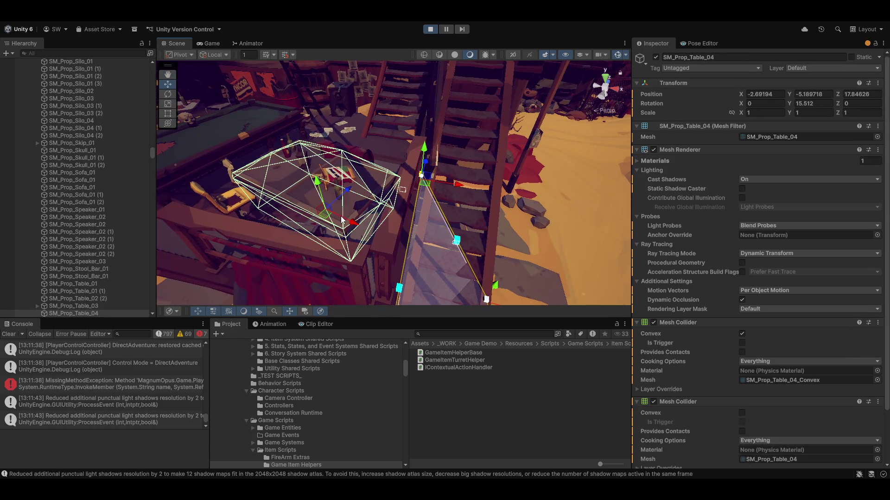
left_click_drag(355, 134, 264, 161)
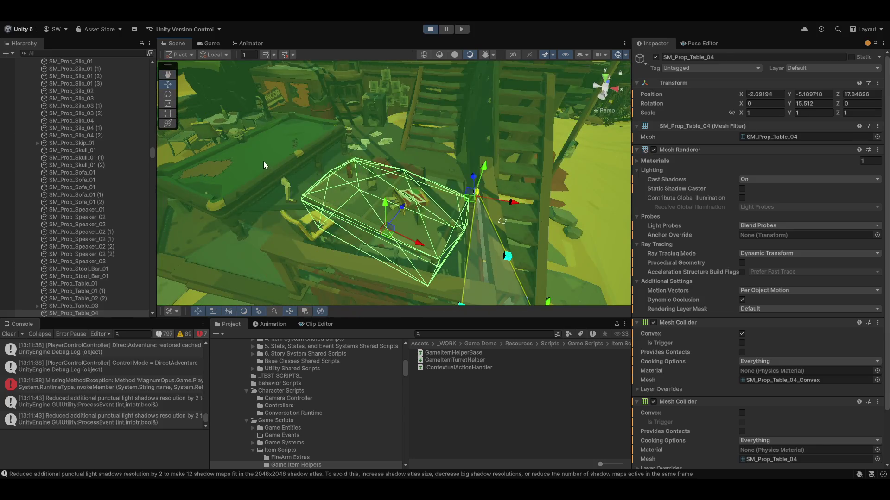
left_click(263, 162)
mouse_move(522, 172)
left_mouse_down()
mouse_move(460, 176)
mouse_move(308, 147)
mouse_move(334, 174)
left_mouse_up()
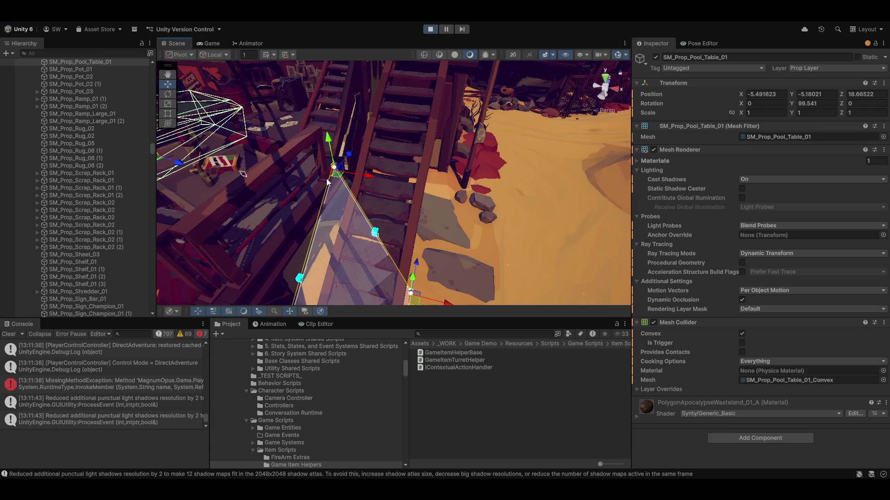
left_click(313, 202)
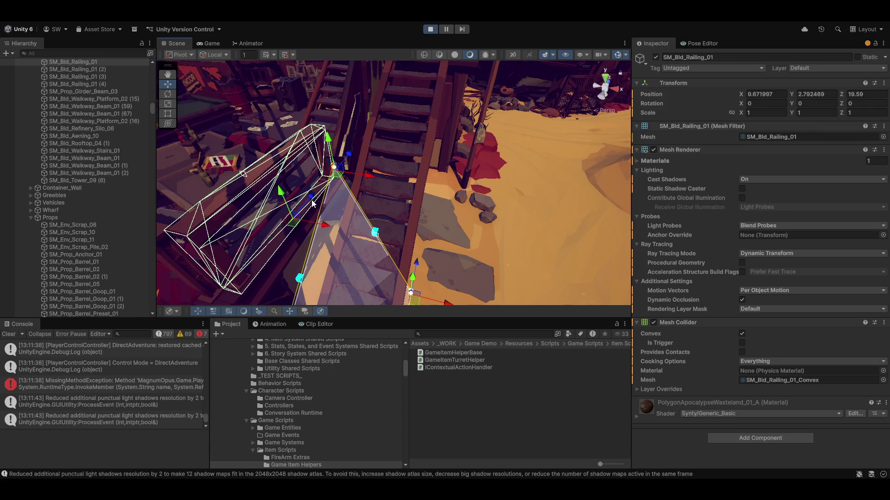
left_click(341, 132)
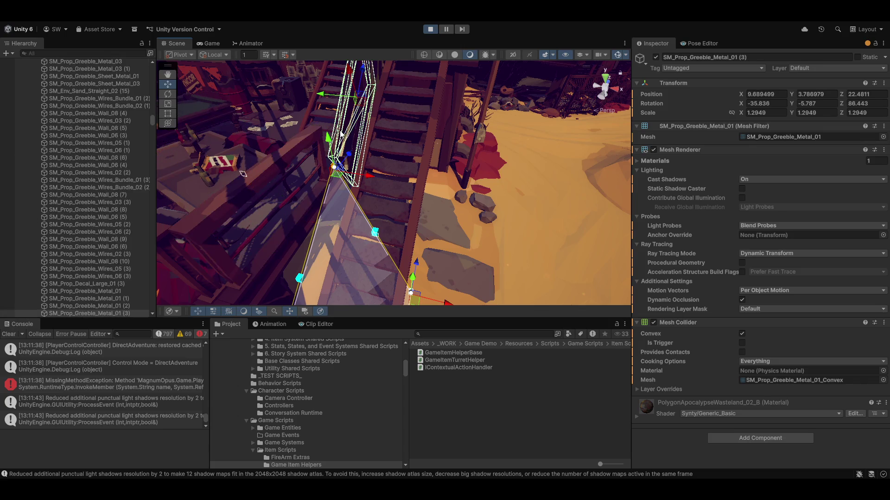
left_click_drag(489, 132, 186, 213)
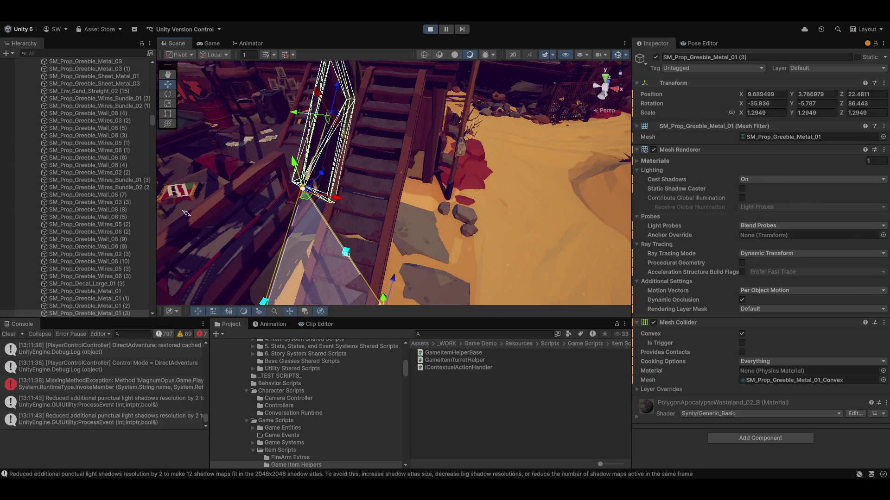
left_click_drag(544, 177, 442, 222)
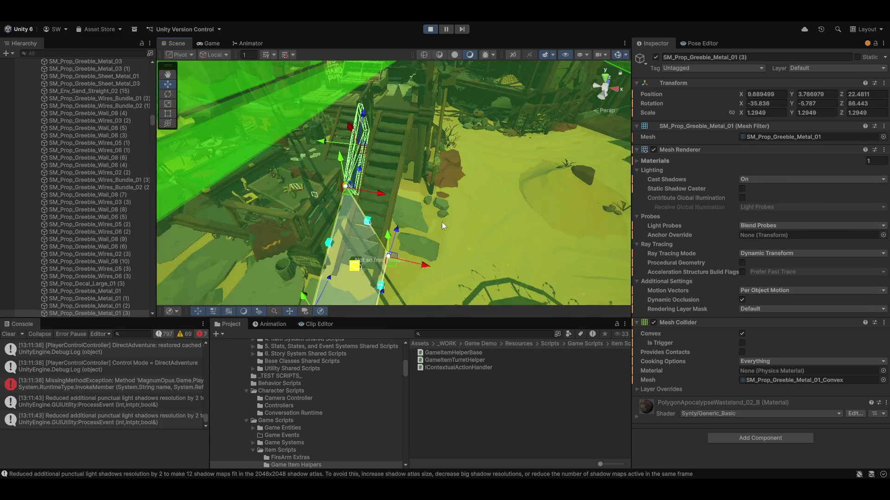
left_click(209, 44)
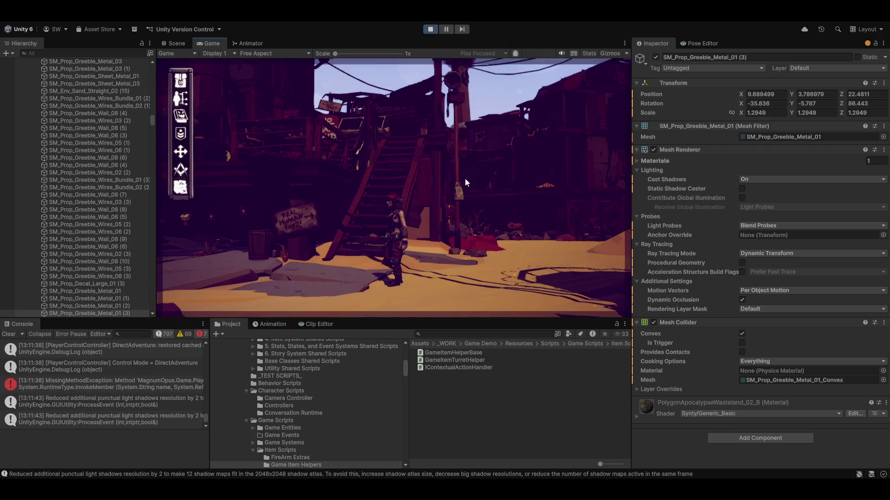
- Walk the character onto and off the wooden stairs and clear the console log
right_click(411, 207)
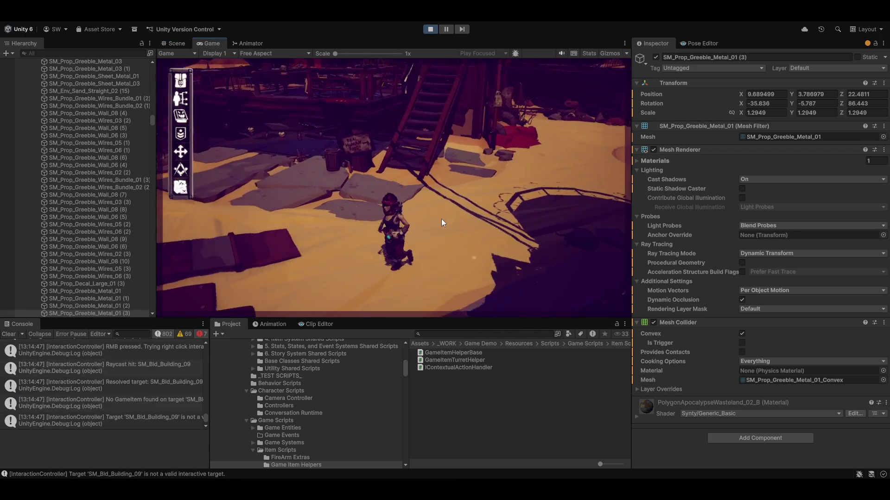
key("w")
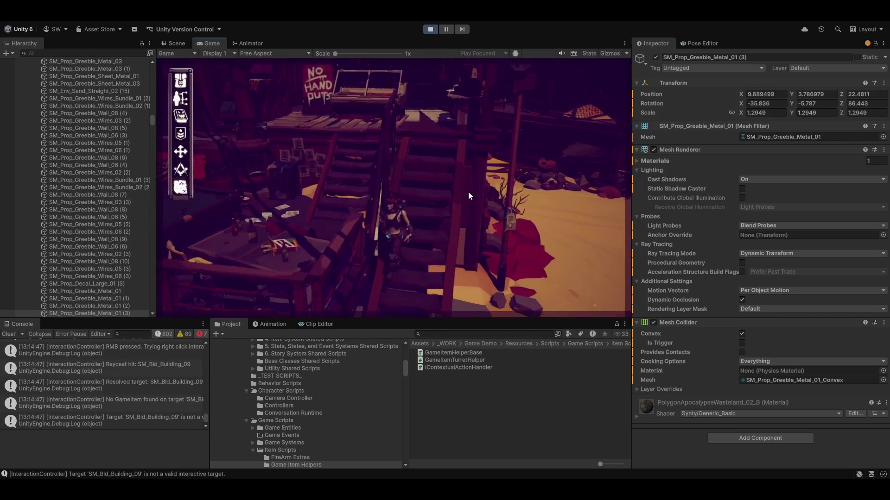
key("s")
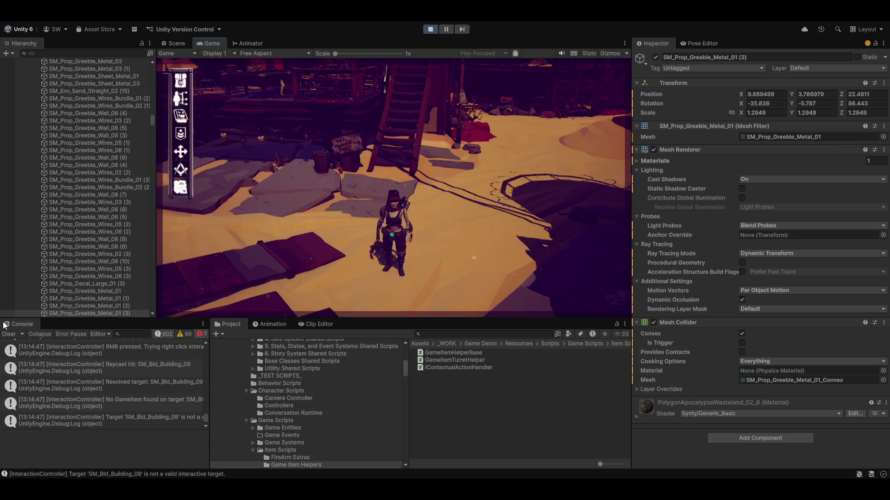
left_click(9, 334)
- Walk the character across the sand, up and down the stairs, then stop play mode
key("w")
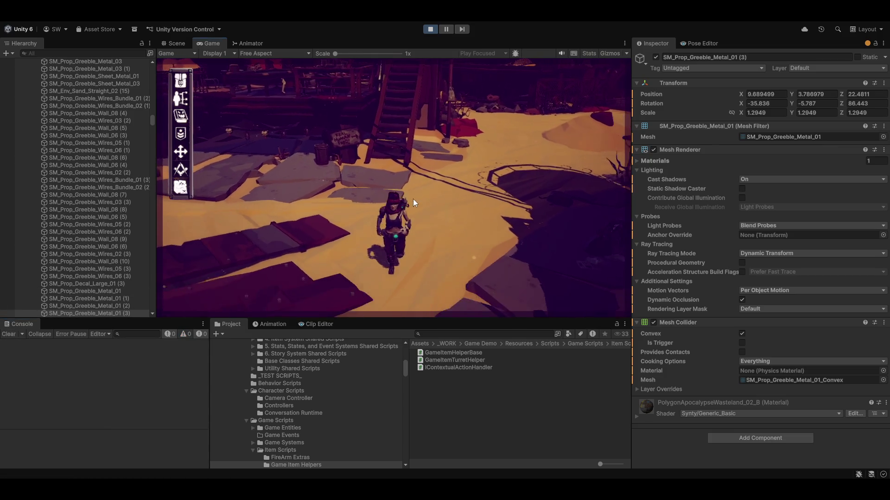
key("w")
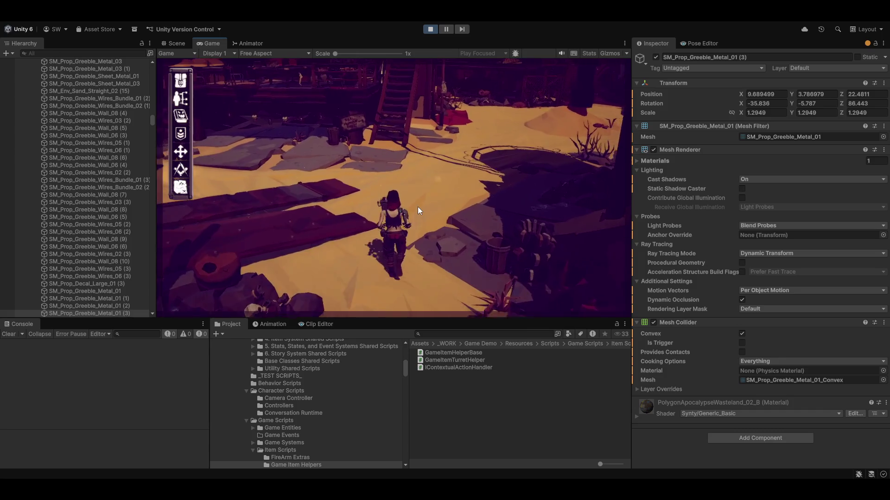
key("w")
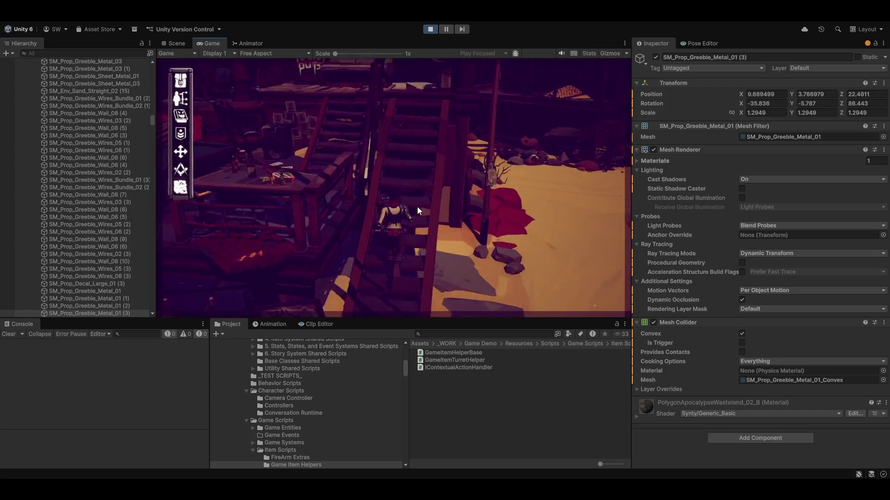
key("s")
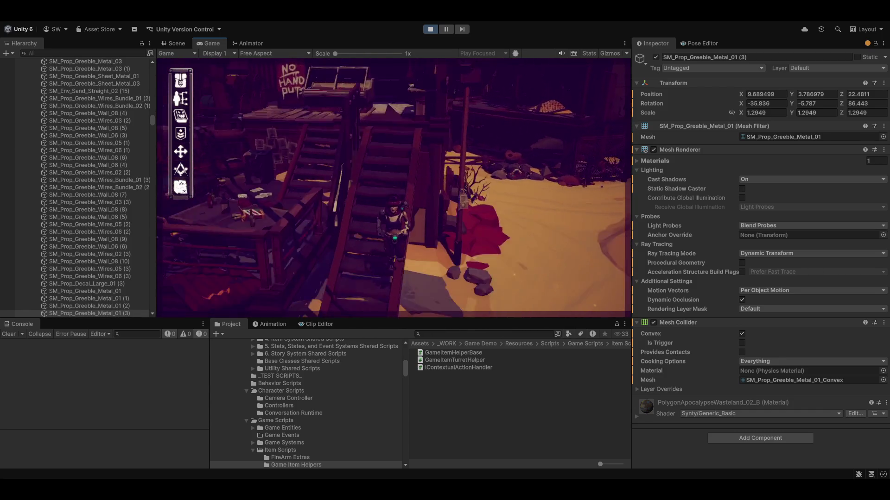
left_click(431, 29)
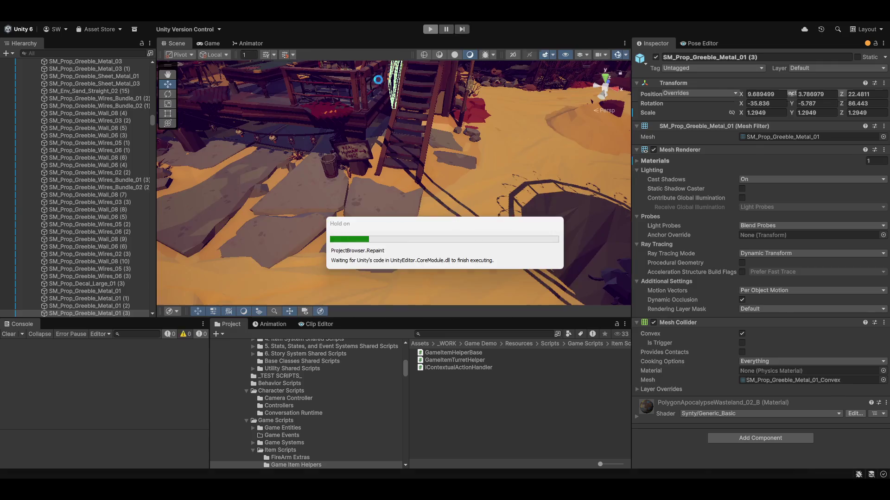
- Restart play mode and wait for the domain reload to finish
left_click(430, 30)
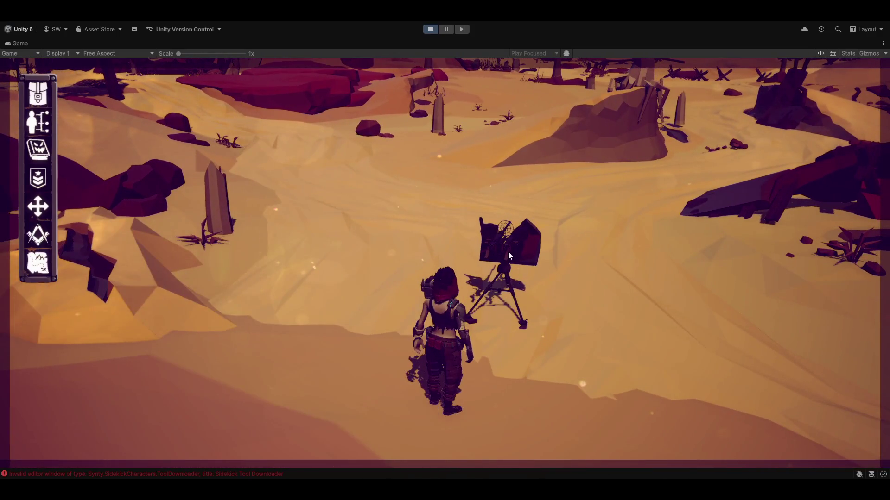
- Use the tripod turret, fire three laser bolts toward the watchtower, then dismount on foot
left_click(502, 251)
left_click(425, 254)
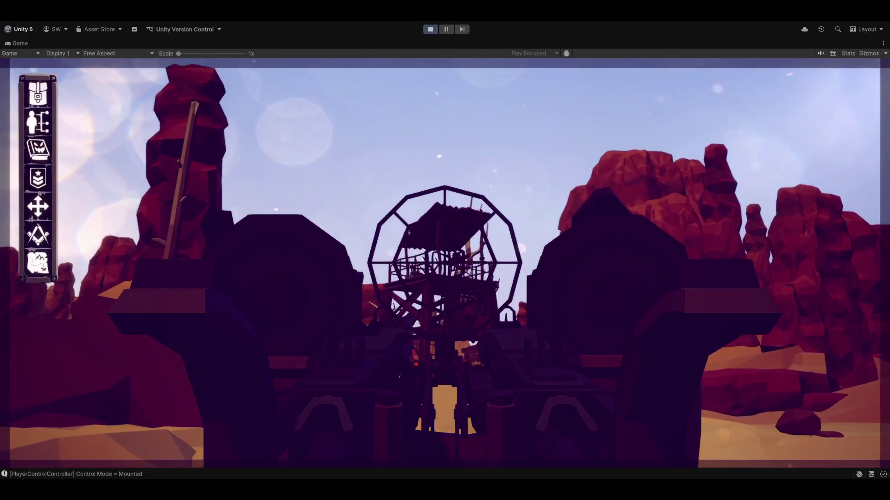
left_click(445, 263)
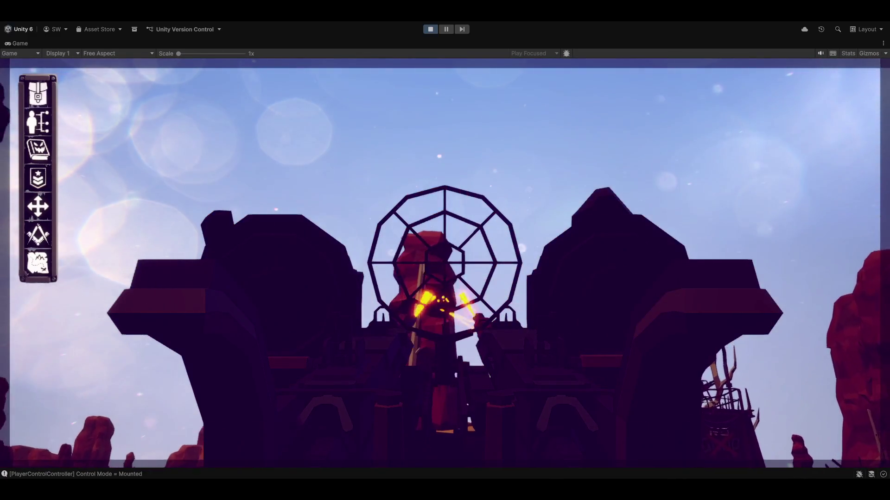
left_click(445, 263)
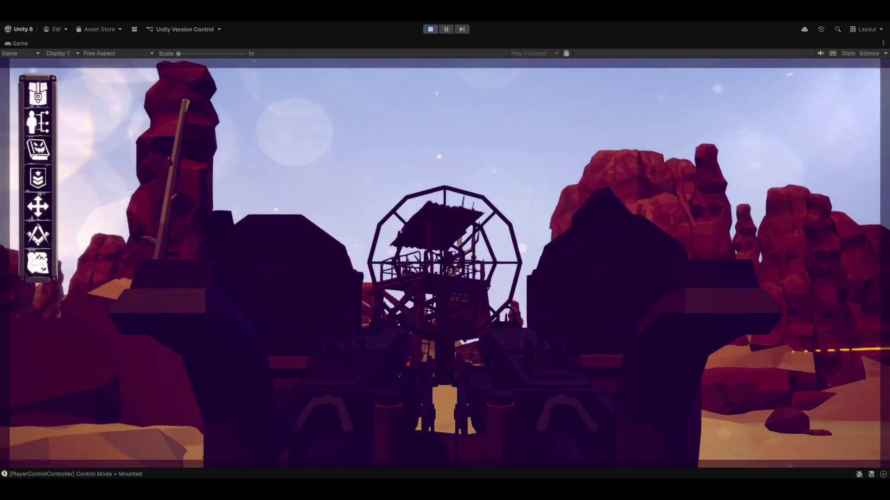
left_click(445, 264)
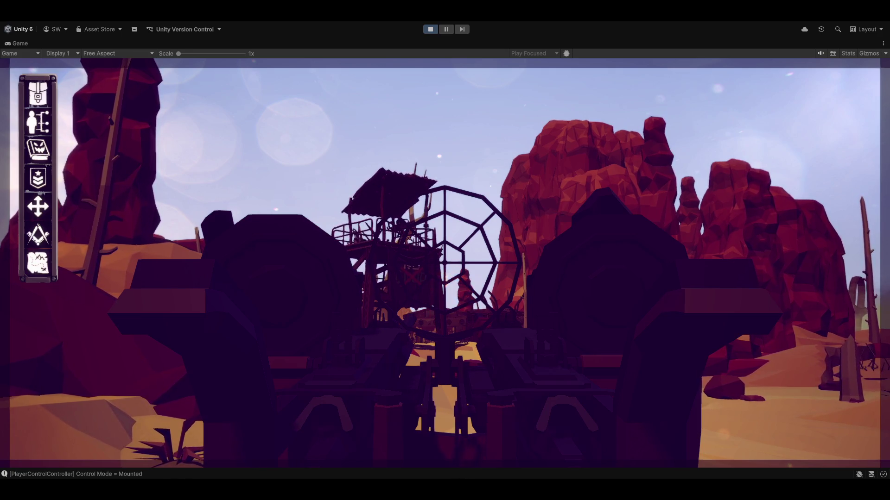
key("f")
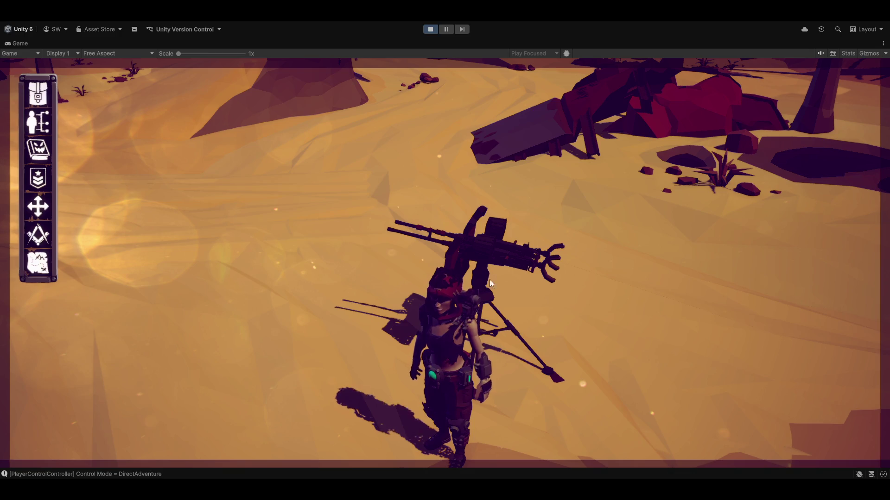
- Run the character through the village and along the road into the test zone, triggering its banner
mouse_move(490, 279)
left_mouse_down()
mouse_move(573, 303)
mouse_move(540, 260)
mouse_move(562, 218)
left_mouse_up()
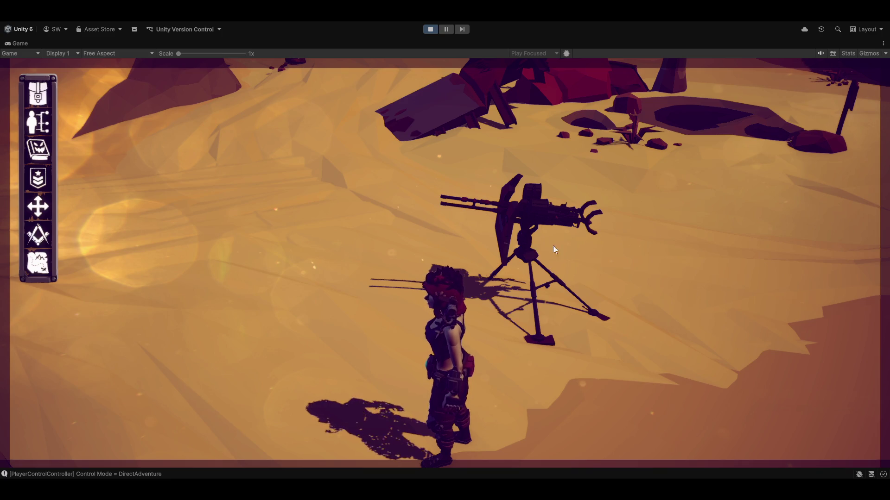
left_click_drag(554, 249, 502, 240)
key("w")
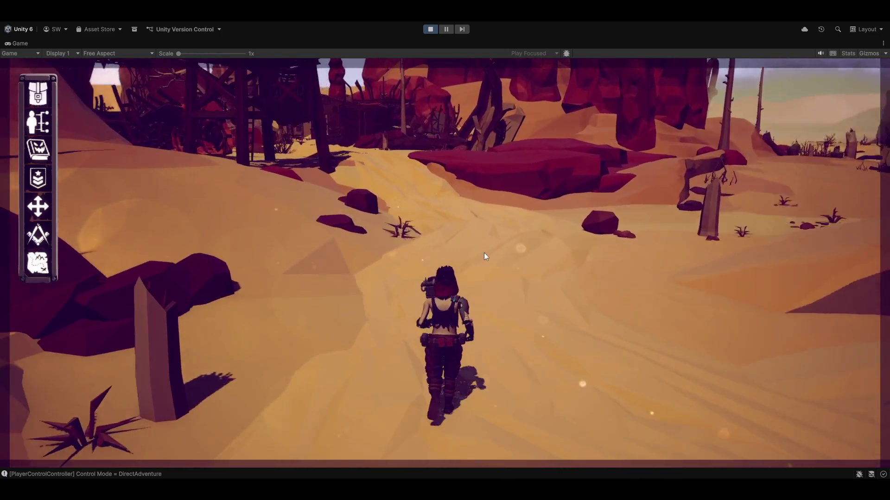
key("a")
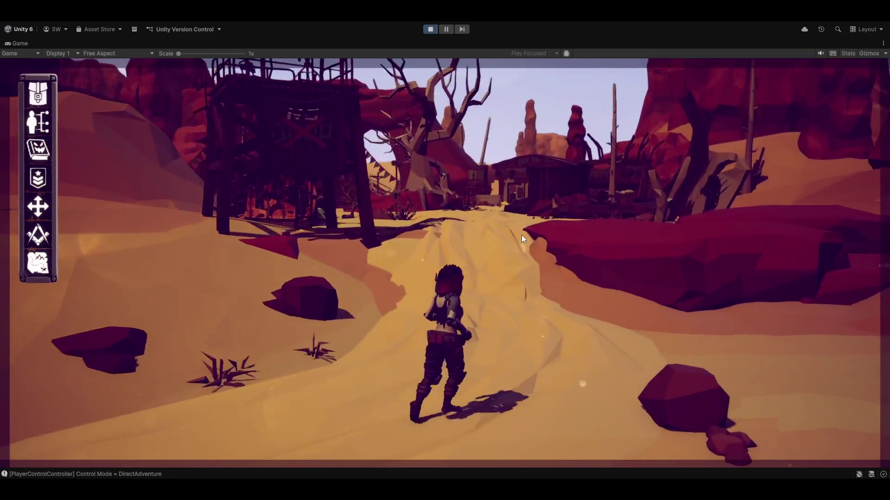
key("w")
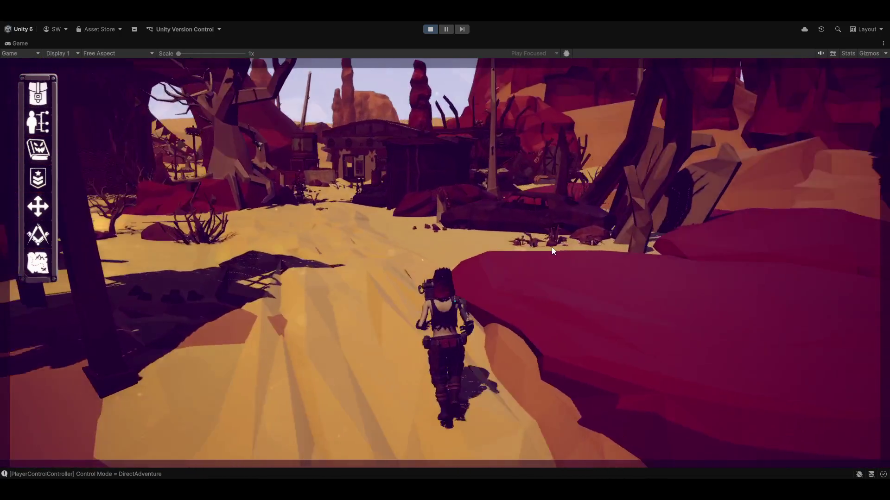
key("w")
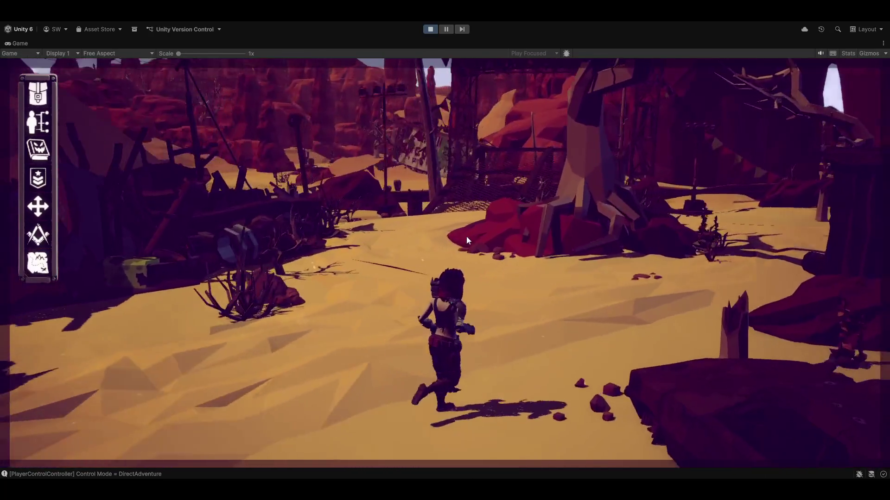
key("w")
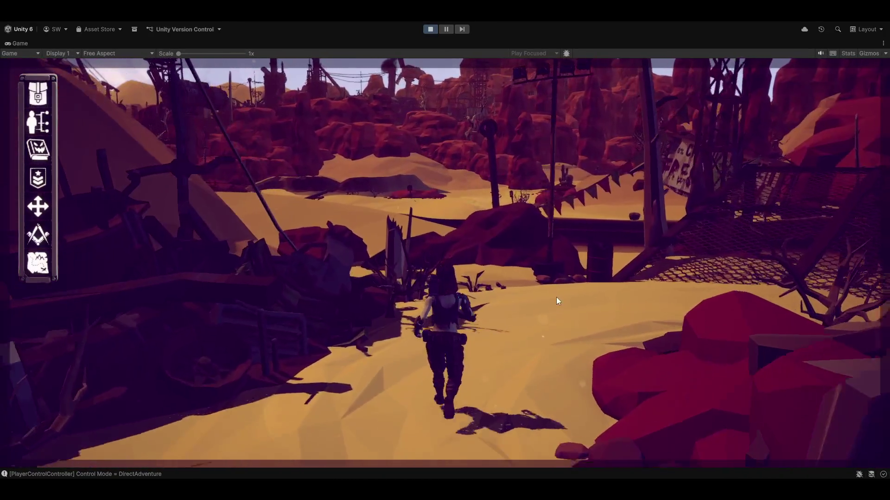
key("w")
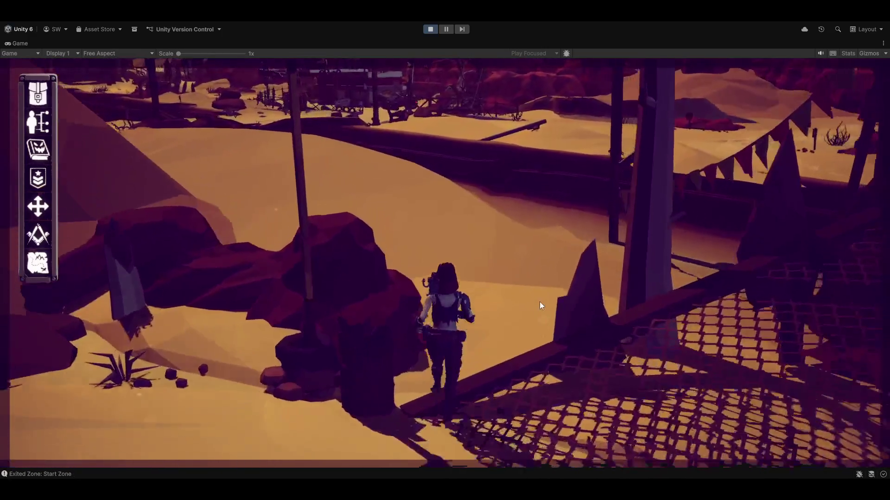
key("w")
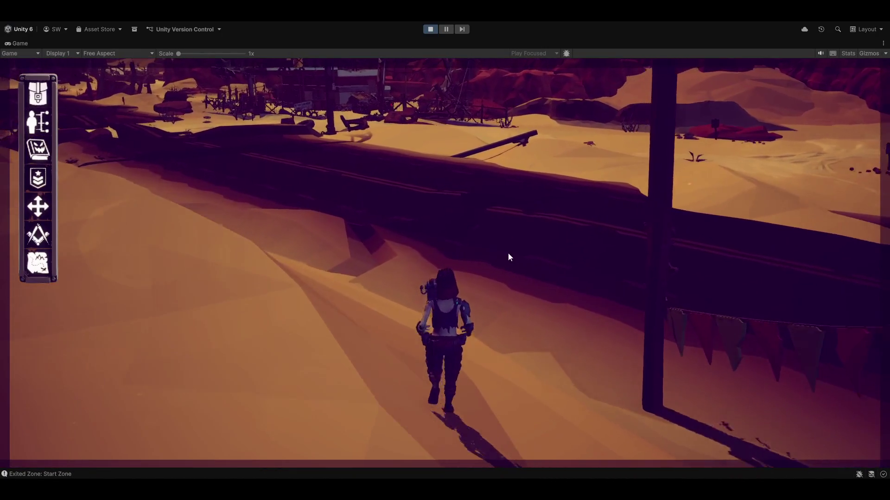
key("w")
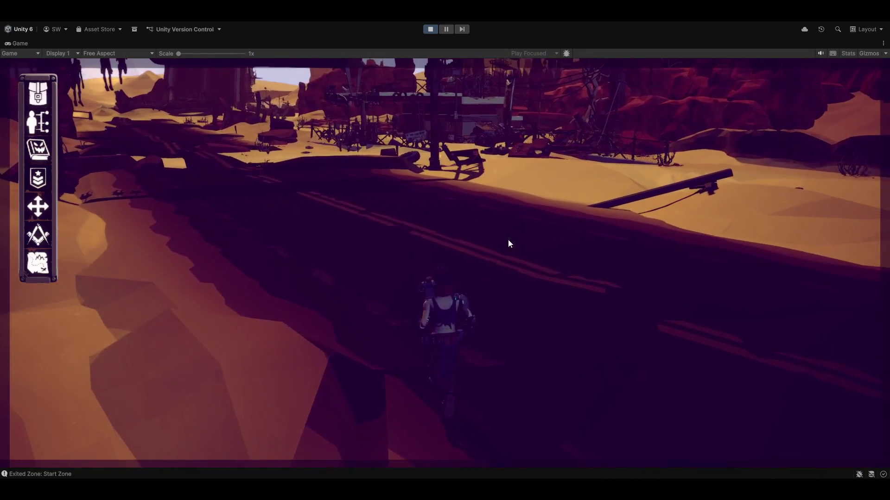
key("w")
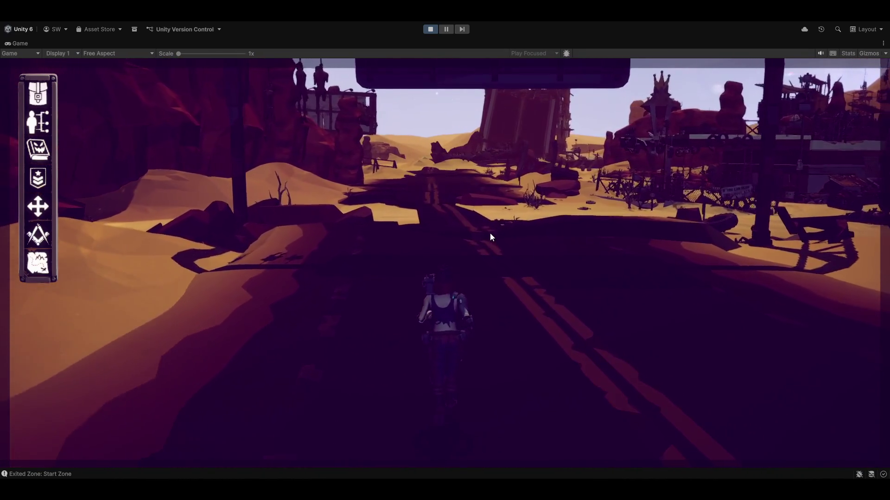
key("w")
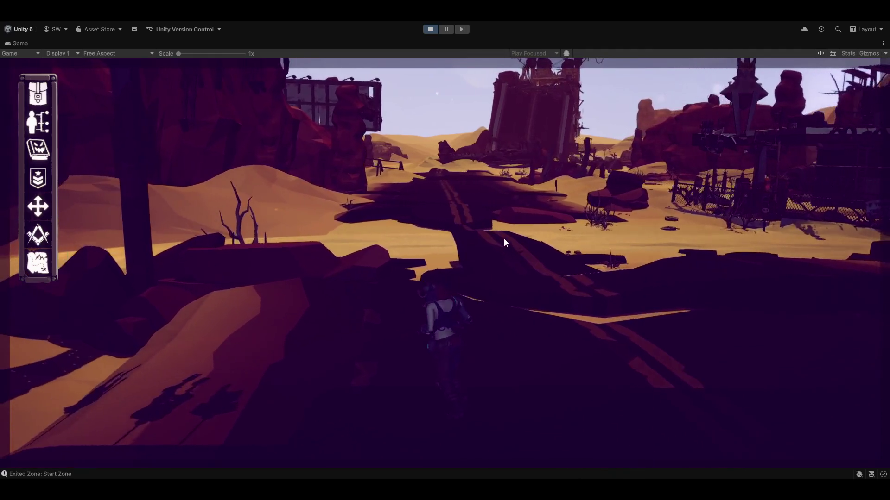
key("w")
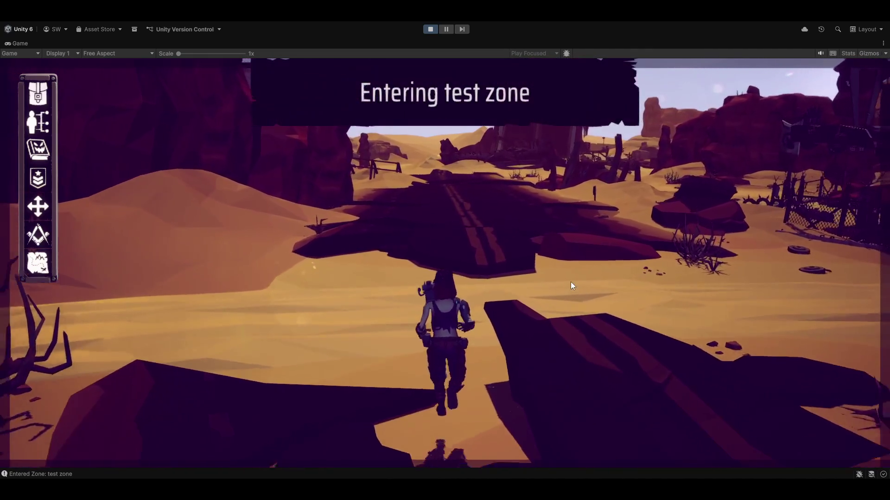
- Run across the dunes and out of the Start Zone into open desert, then bring up the Magnum Opus Editor
key("d")
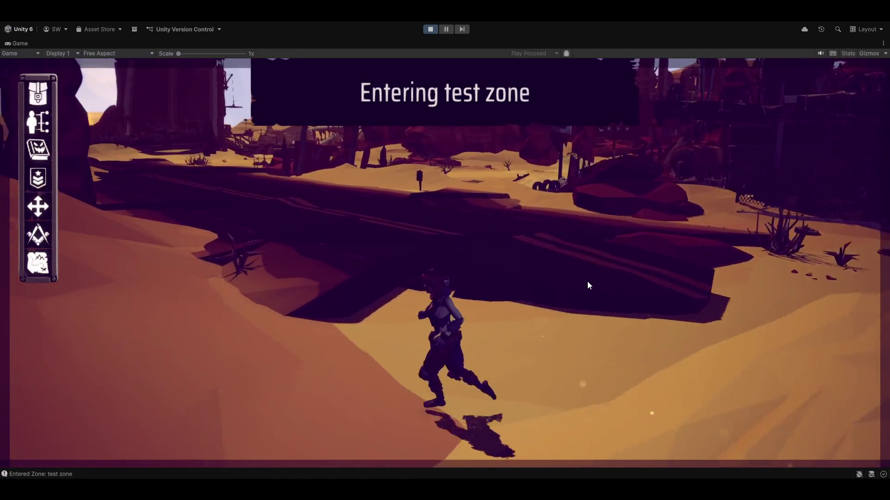
key("w")
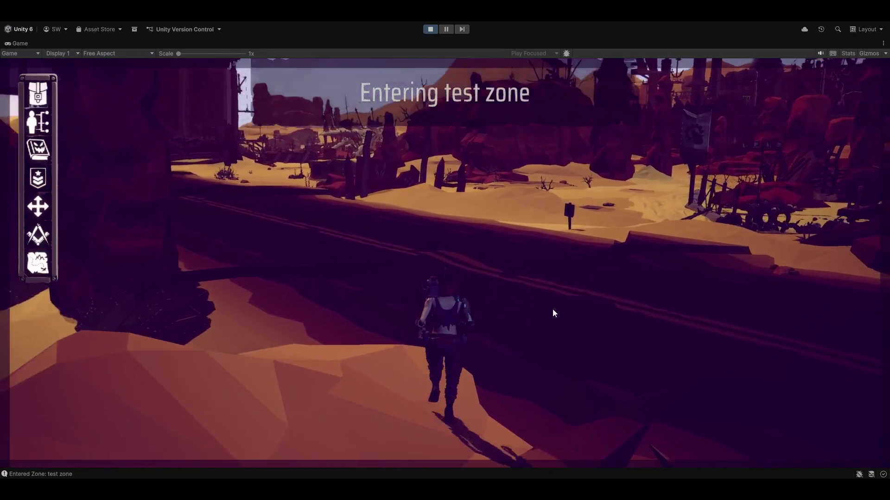
key("w")
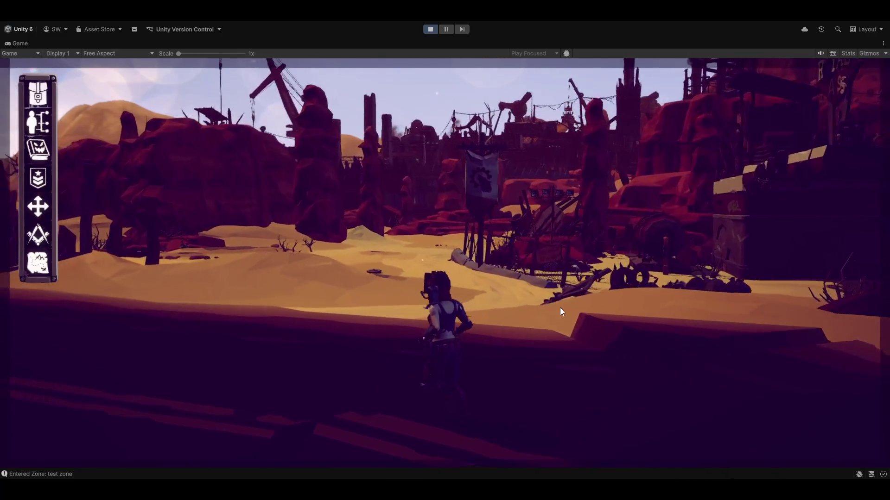
key("a")
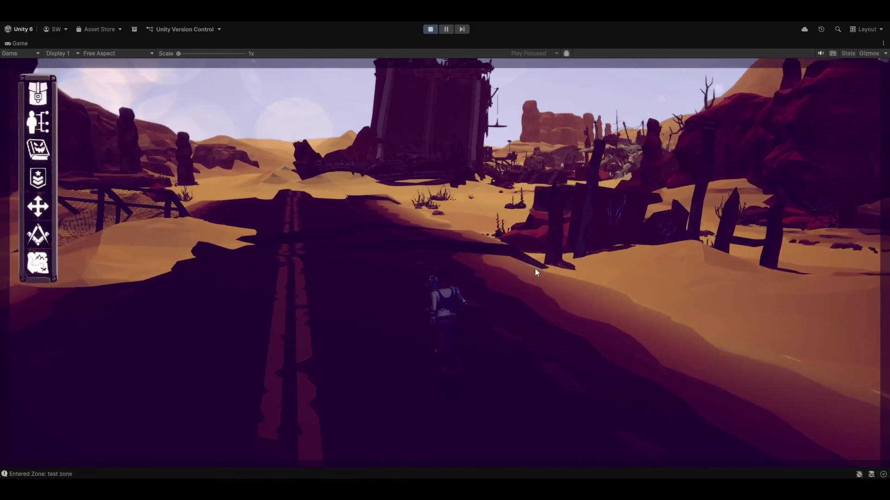
key("w")
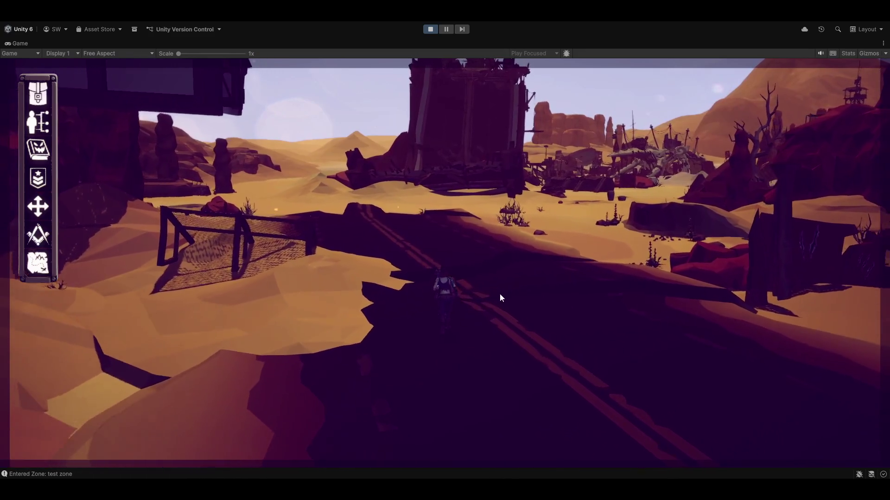
key("s")
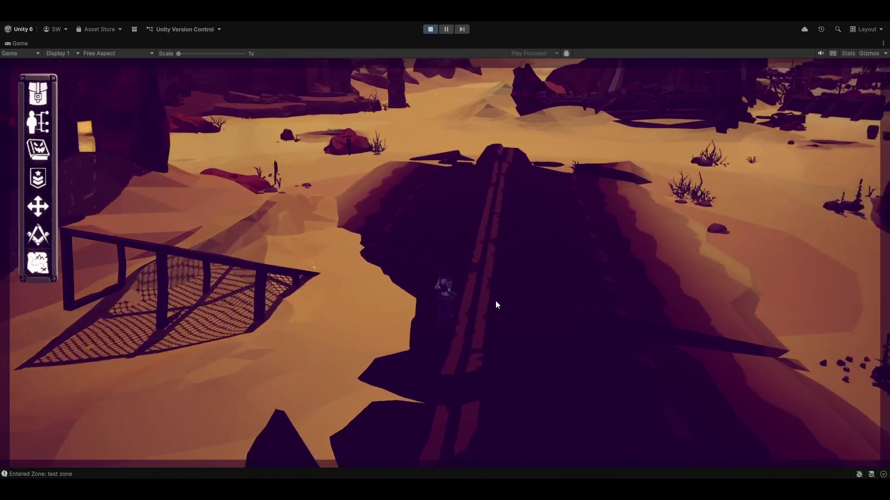
key("w")
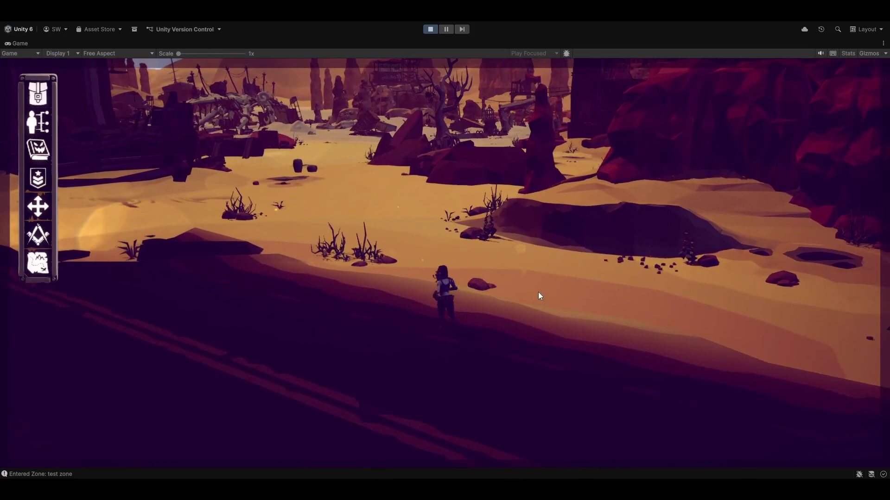
key("w")
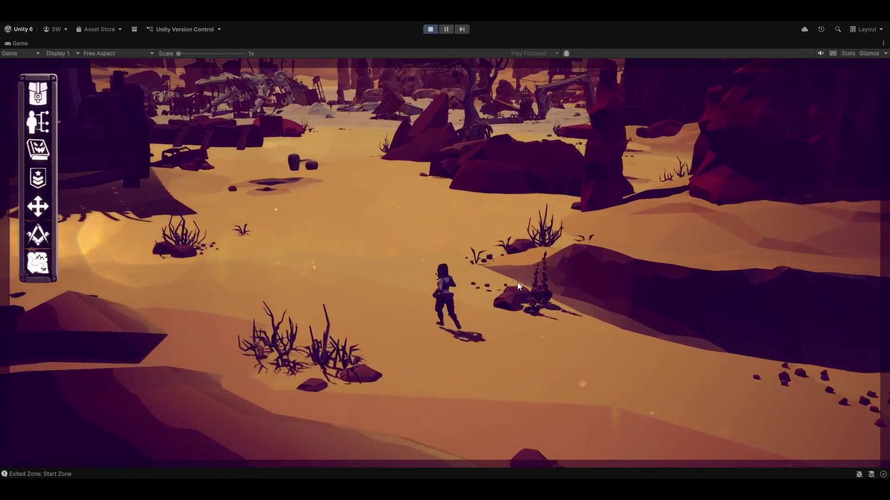
key("w")
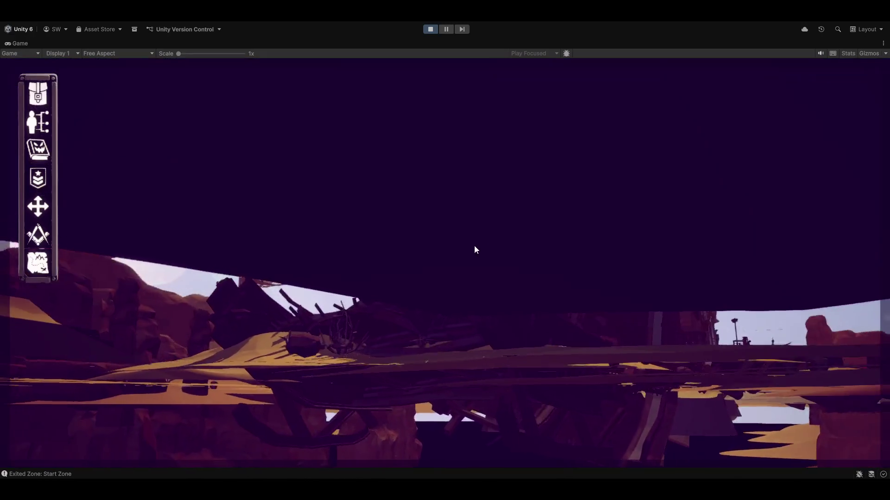
key("w")
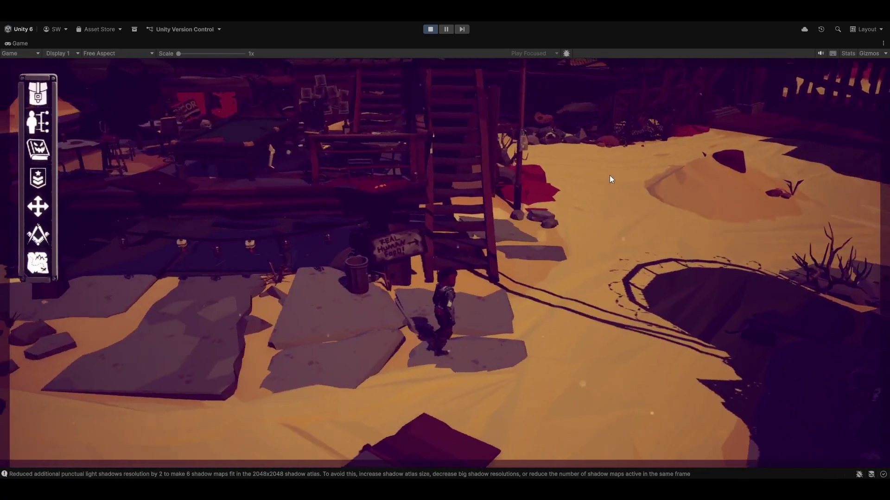
key("alt+Tab")
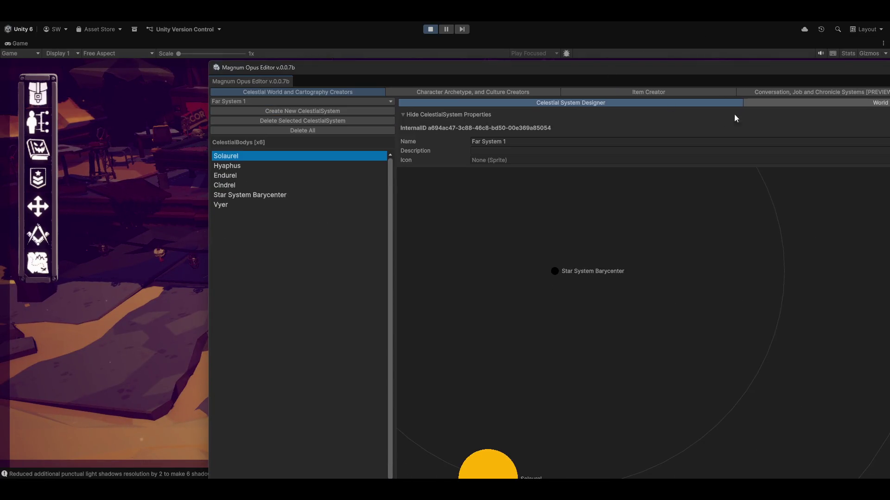
- Maximize the Magnum Opus Editor showing the Celestial System Designer for Far System 1
key("alt+Tab")
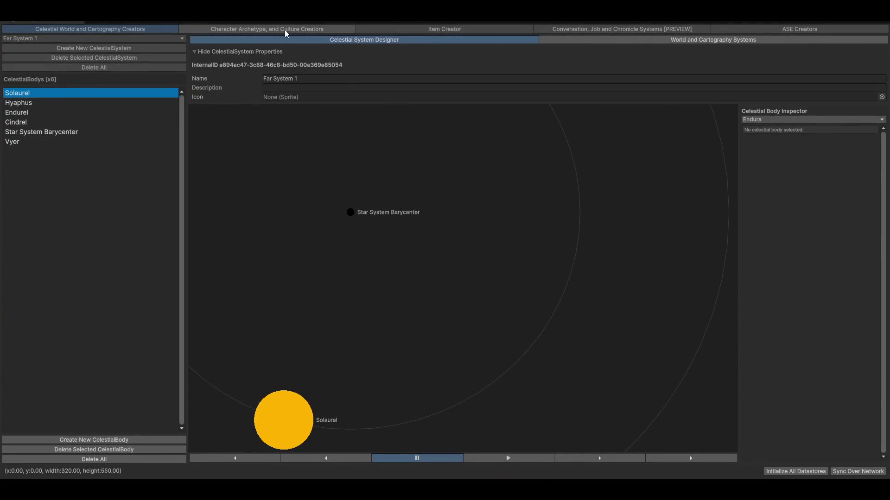
- Bring up the world and cartography systems with the terrain map showing
left_click(264, 29)
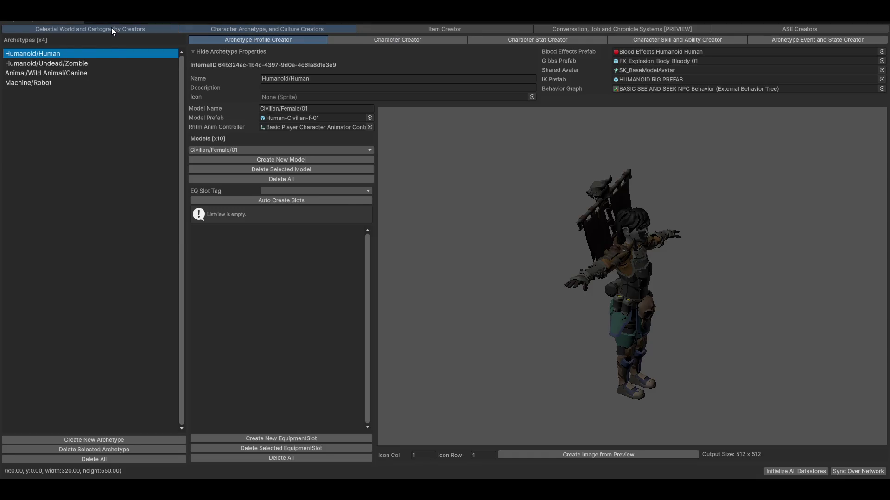
left_click(111, 30)
left_click(638, 40)
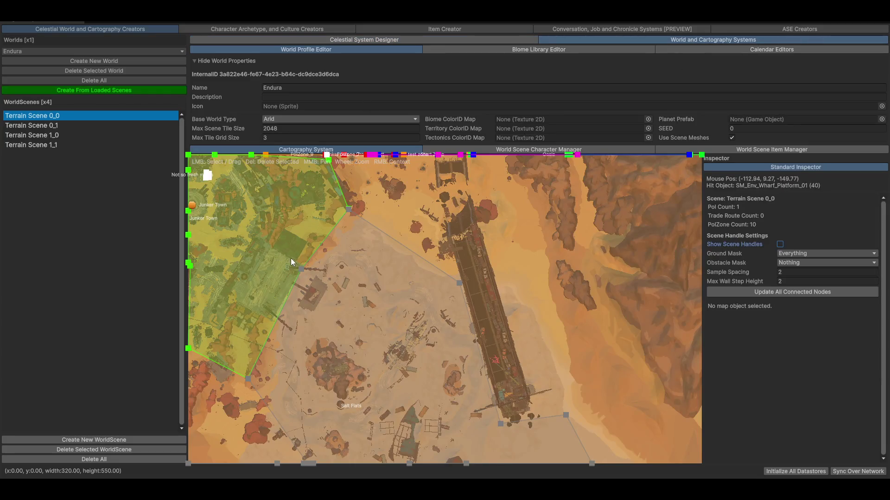
scroll(291, 258, "up", 3)
scroll(423, 302, "up", 3)
scroll(450, 321, "up", 2)
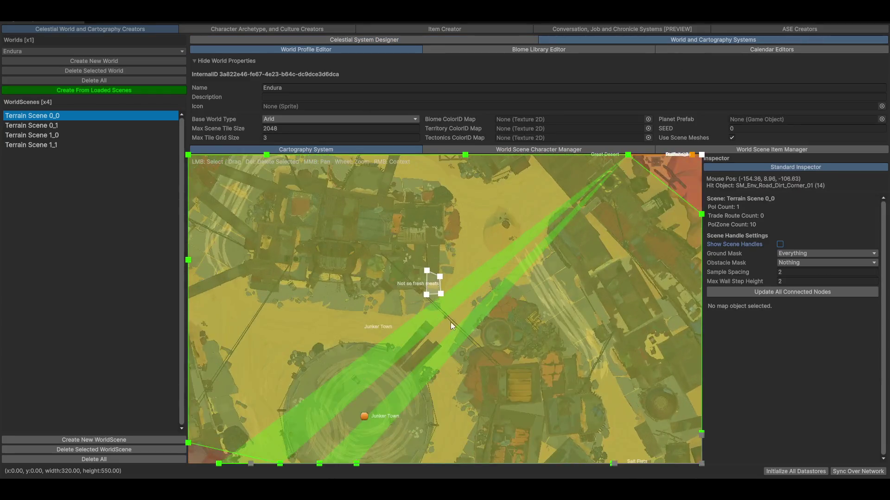
scroll(450, 322, "up", 2)
scroll(404, 240, "up", 1)
scroll(460, 281, "up", 1)
scroll(461, 290, "up", 1)
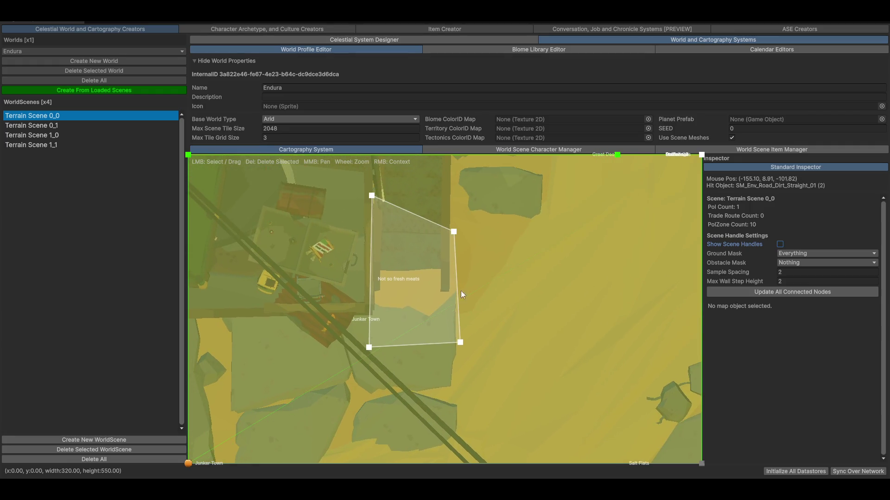
scroll(471, 387, "down", 2)
scroll(470, 356, "down", 2)
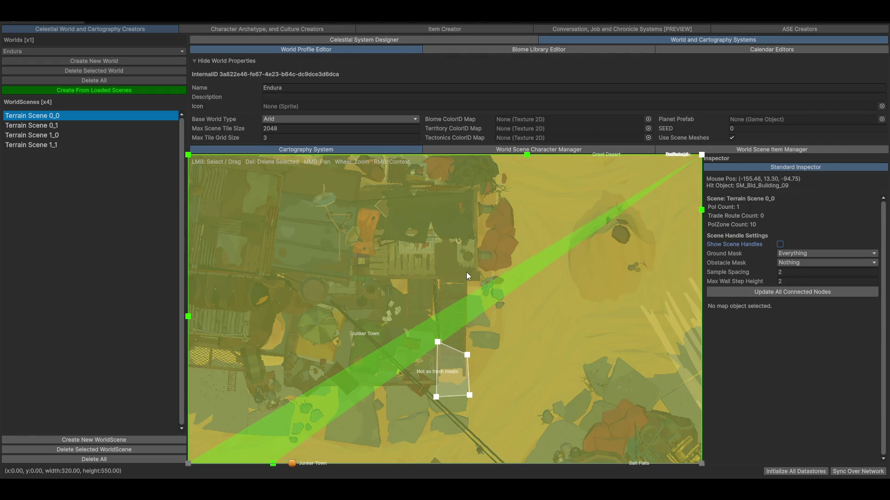
- Drag the Not so fresh meats zone's four corners upward into a small quadrilateral near the building
left_click_drag(461, 356, 466, 273)
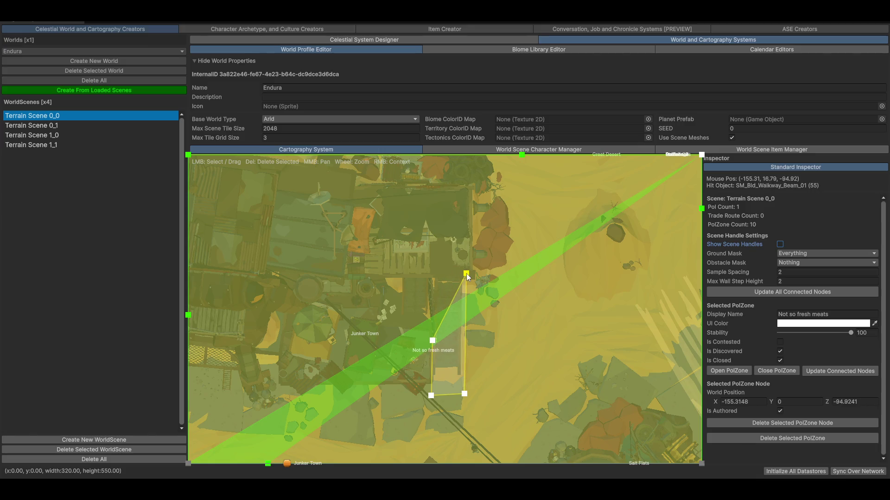
left_click_drag(432, 341, 433, 239)
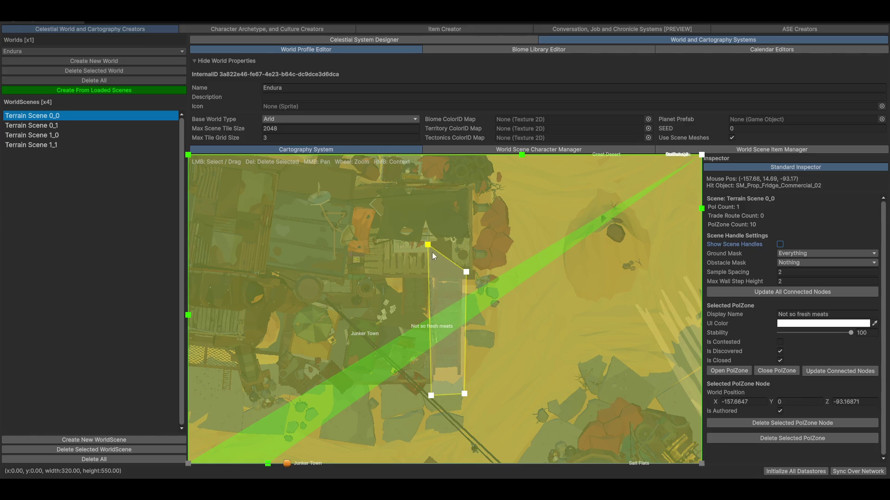
left_click(465, 248)
left_click_drag(466, 272, 463, 263)
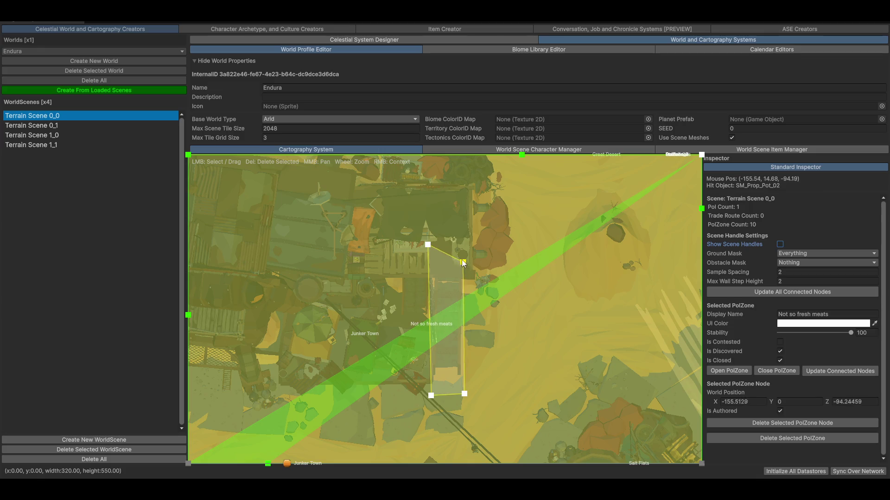
left_click_drag(465, 394, 465, 279)
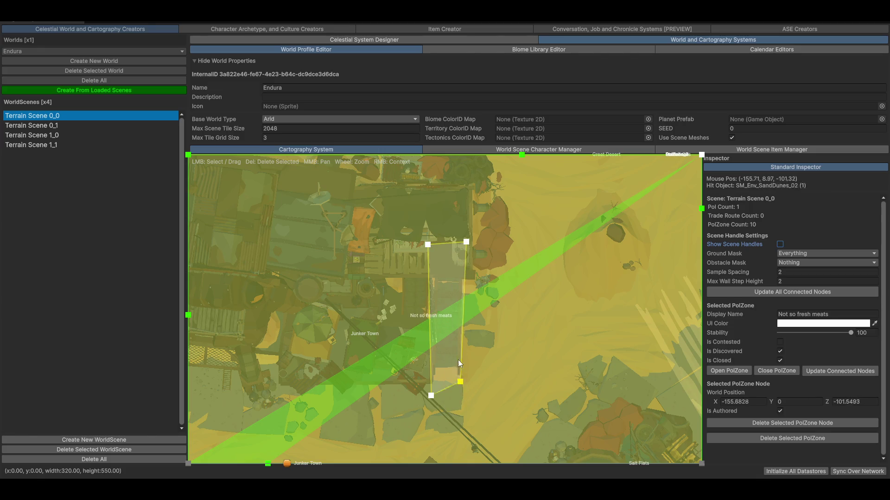
left_click_drag(431, 396, 426, 276)
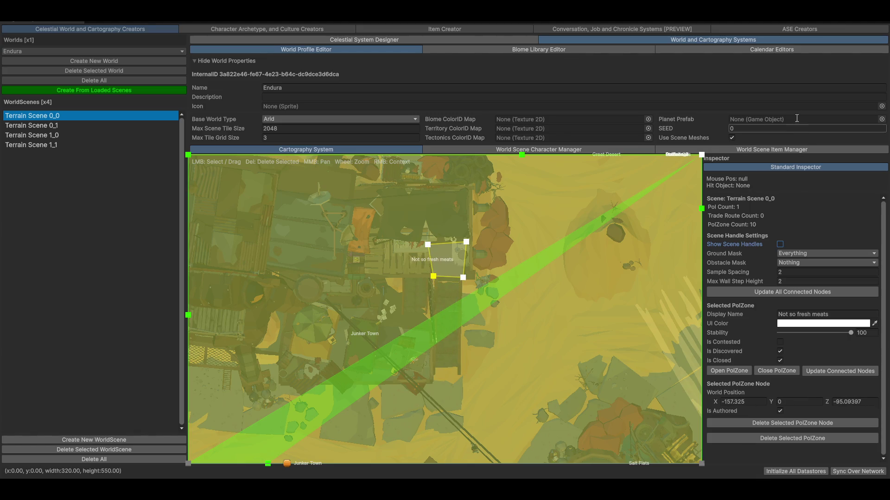
- Set Sample Spacing to 2000 and update all connected nodes so the zone height reads 13.44845
left_click(800, 271)
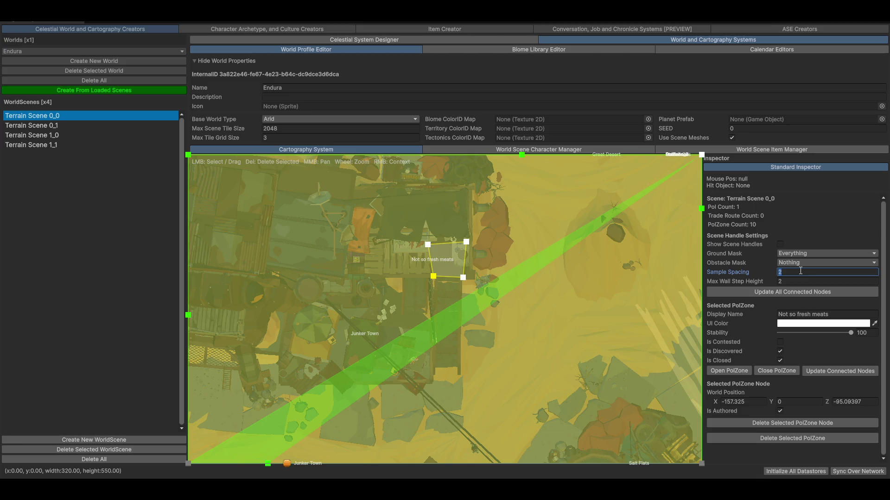
type("000")
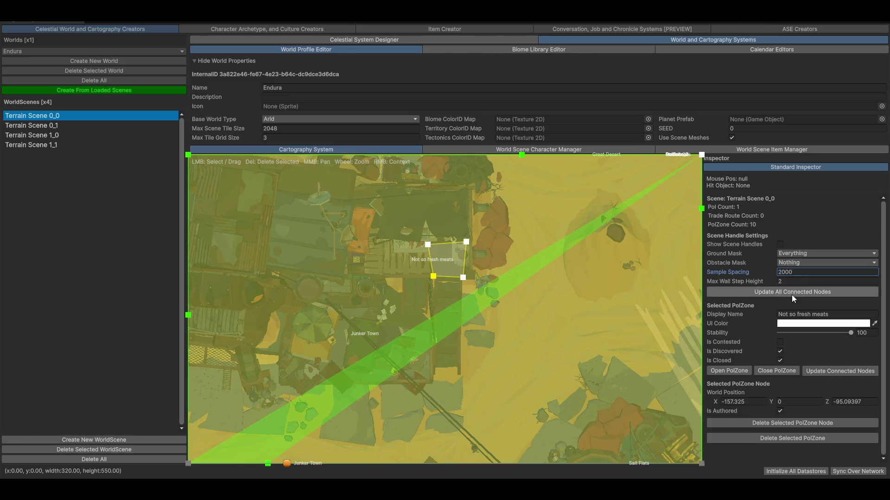
left_click(789, 291)
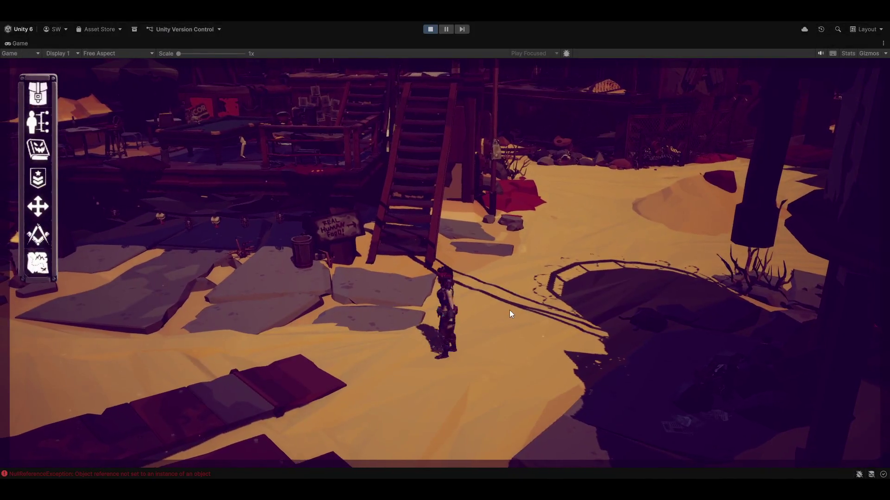
- Walk the character up the stairs into the meat zone and back out twice, triggering the Entering banner
key("w")
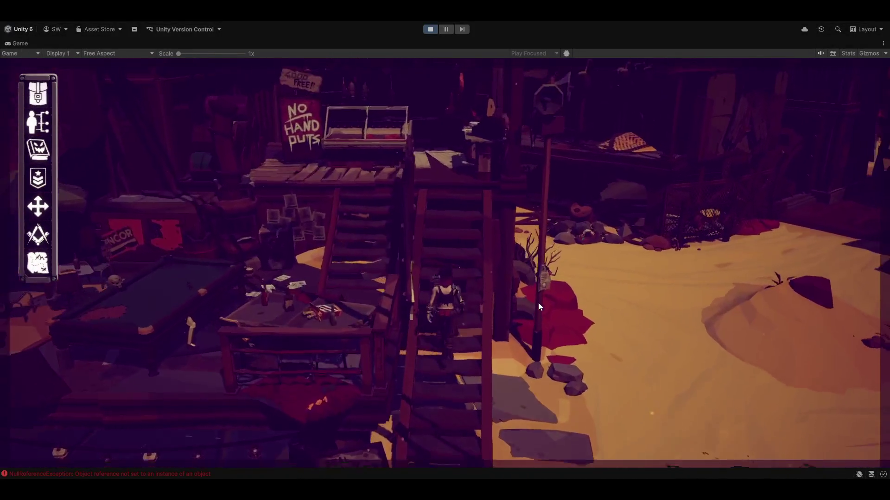
key("w")
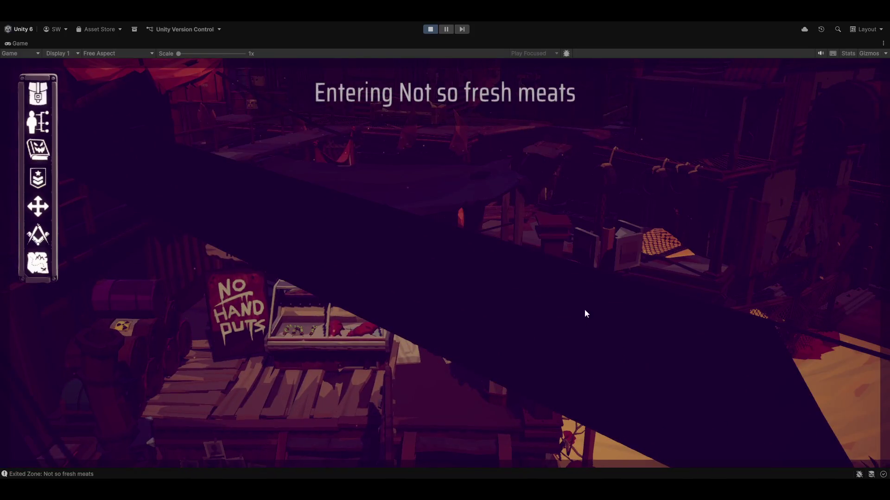
key("w")
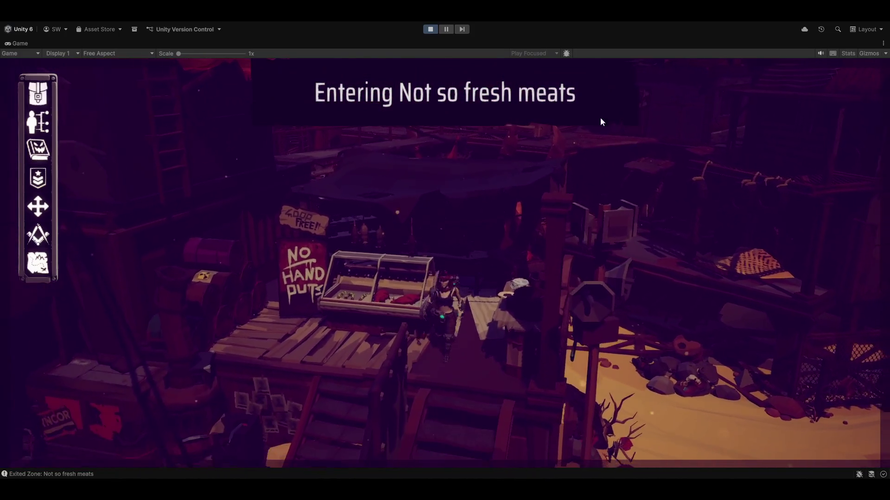
key("w")
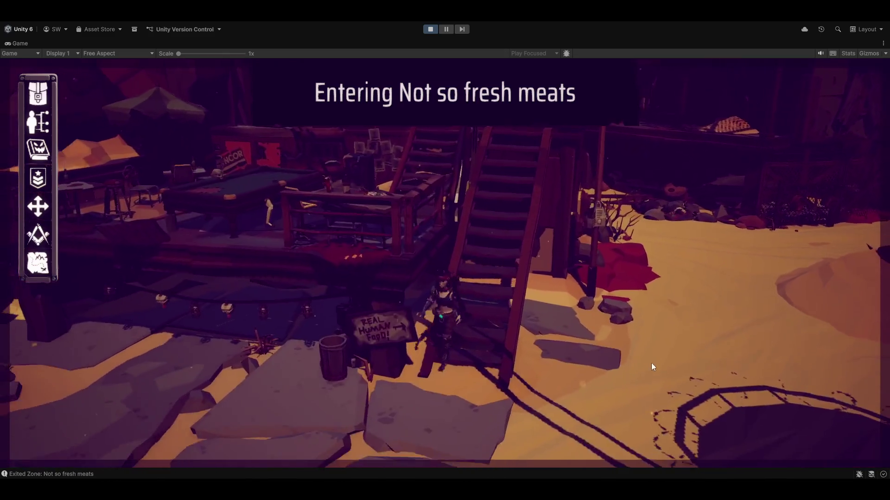
key("s")
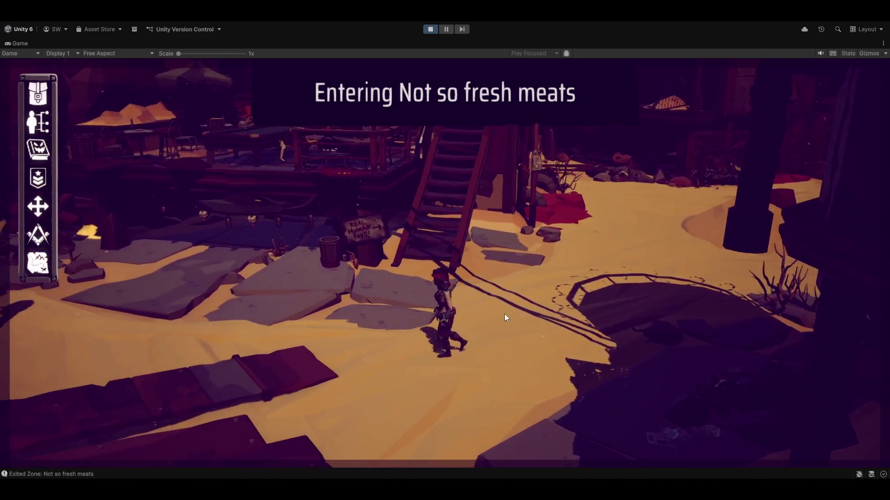
key("w")
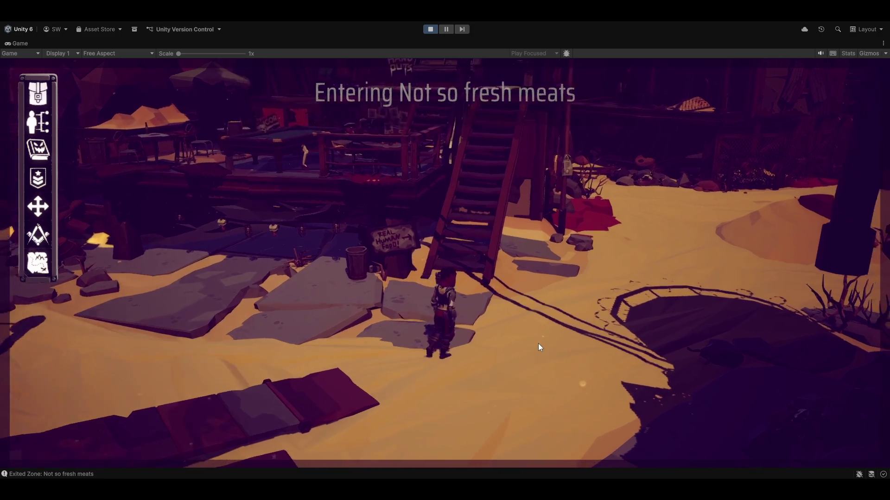
key("w")
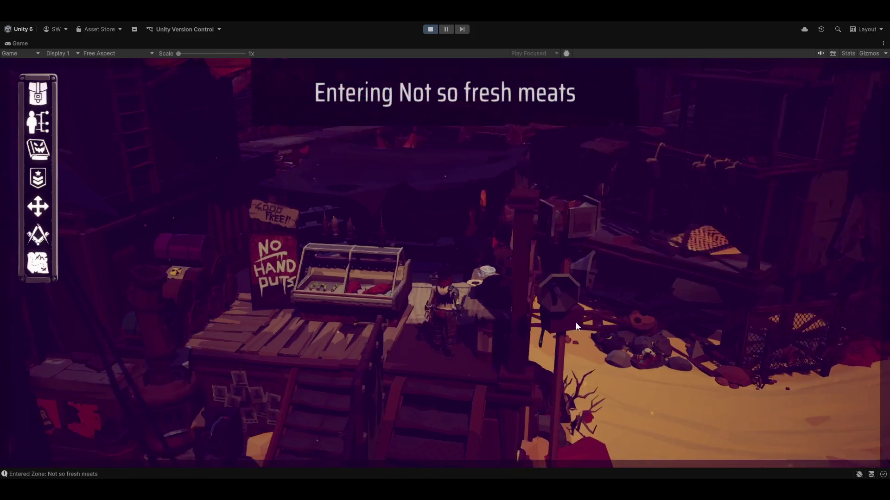
key("s")
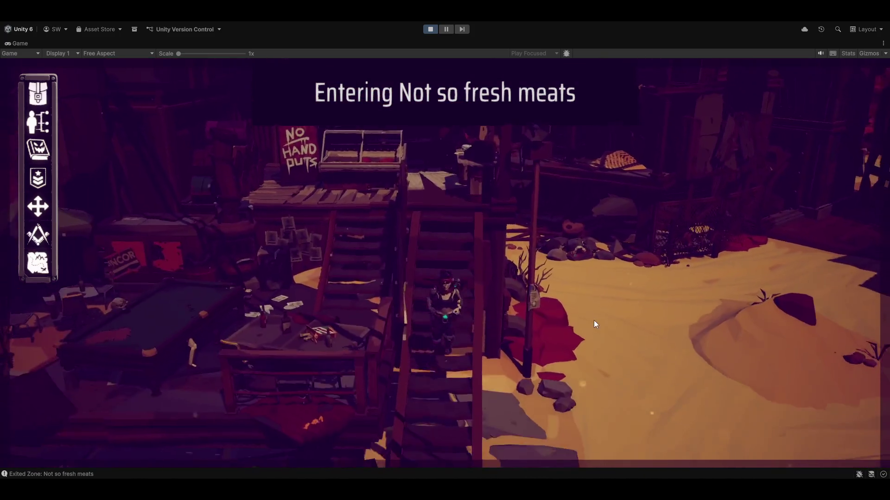
- Run the character off across the sand and restore the full editor layout around the game
key("w")
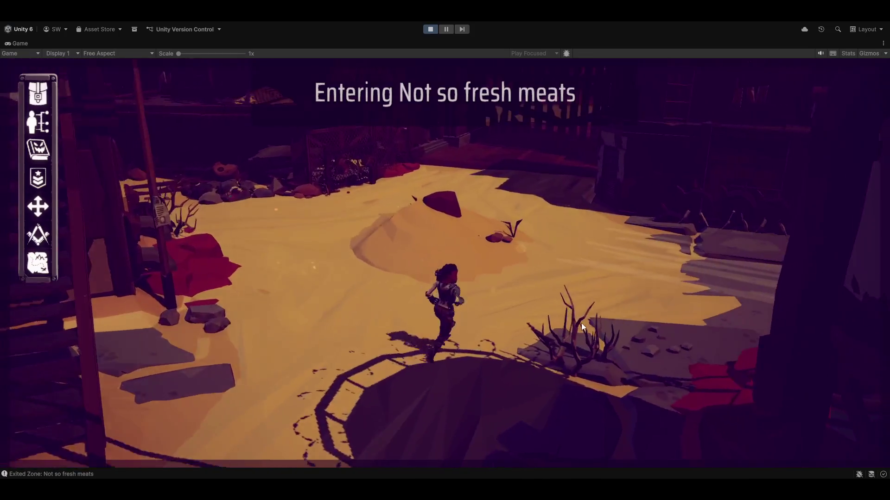
key("a")
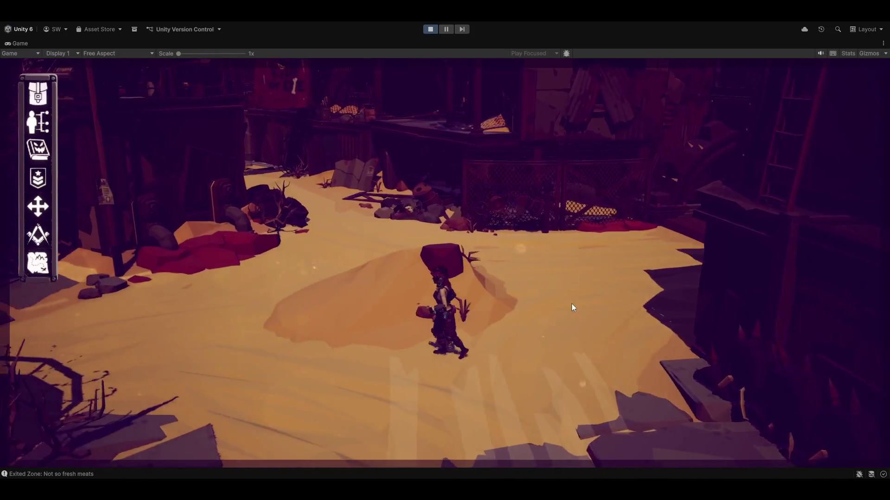
key("shift+space")
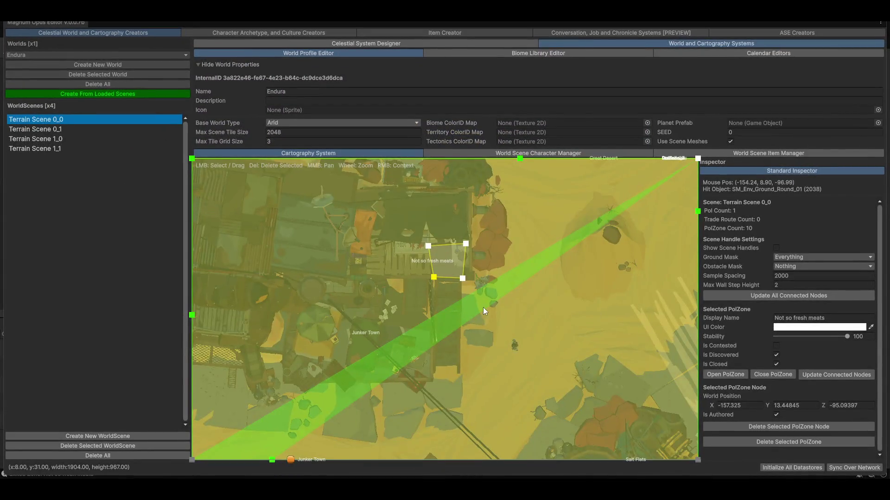
scroll(465, 296, "up", 3)
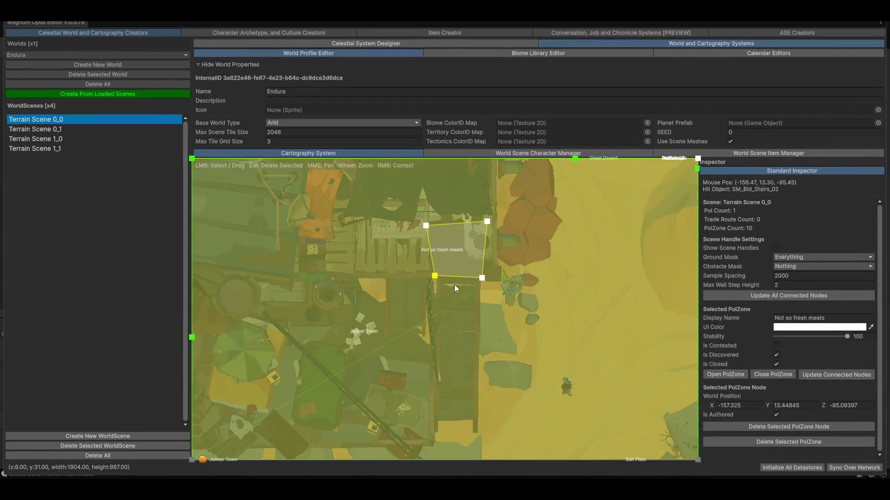
scroll(456, 278, "up", 3)
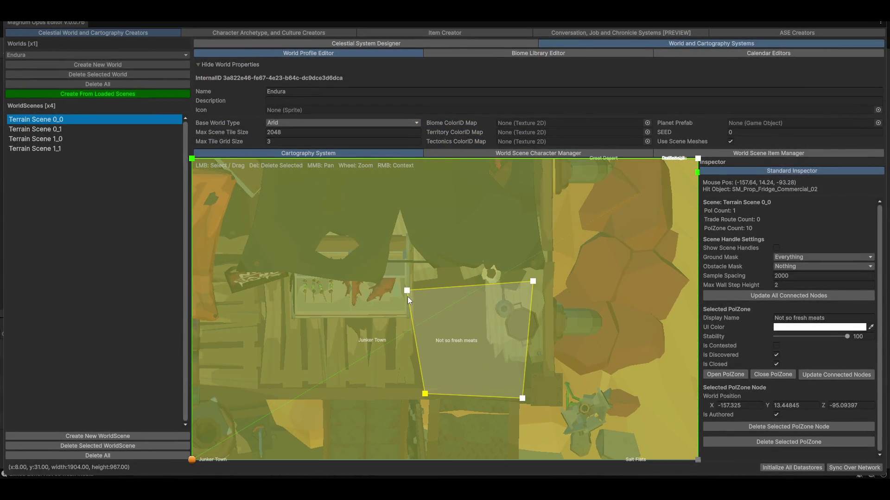
- Pull the zone's left corners left and top corners up into a wider rectangle over the stall platform
left_click_drag(407, 290, 417, 288)
scroll(493, 386, "down", 3)
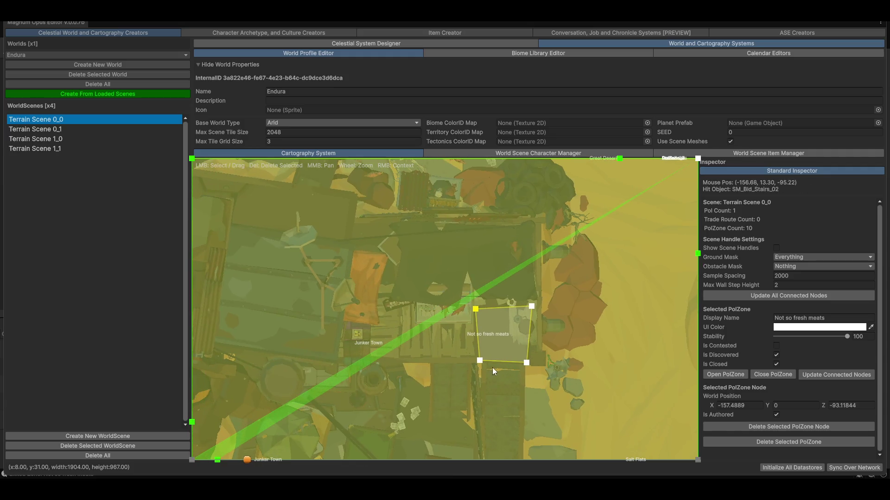
mouse_move(479, 360)
left_mouse_down()
mouse_move(421, 343)
mouse_move(380, 357)
left_mouse_up()
left_click_drag(475, 308, 380, 308)
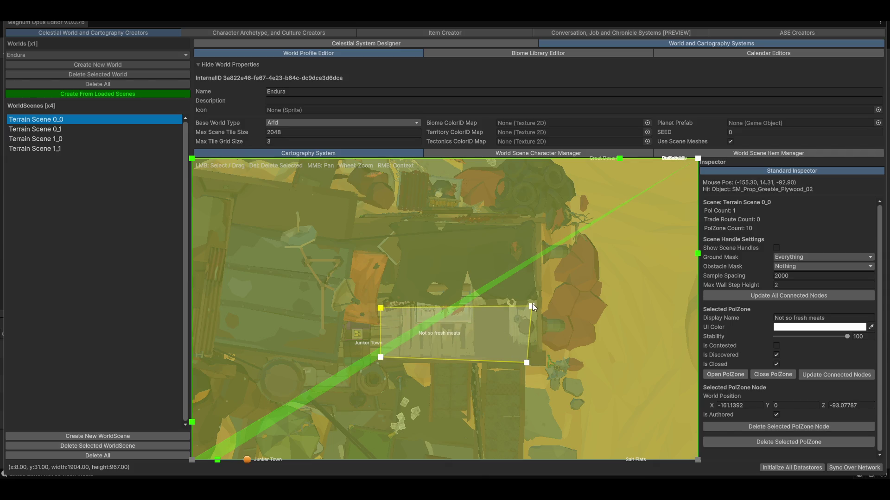
left_click_drag(531, 306, 528, 284)
left_click_drag(381, 308, 383, 272)
scroll(536, 353, "down", 2)
scroll(566, 367, "down", 1)
scroll(515, 332, "up", 3)
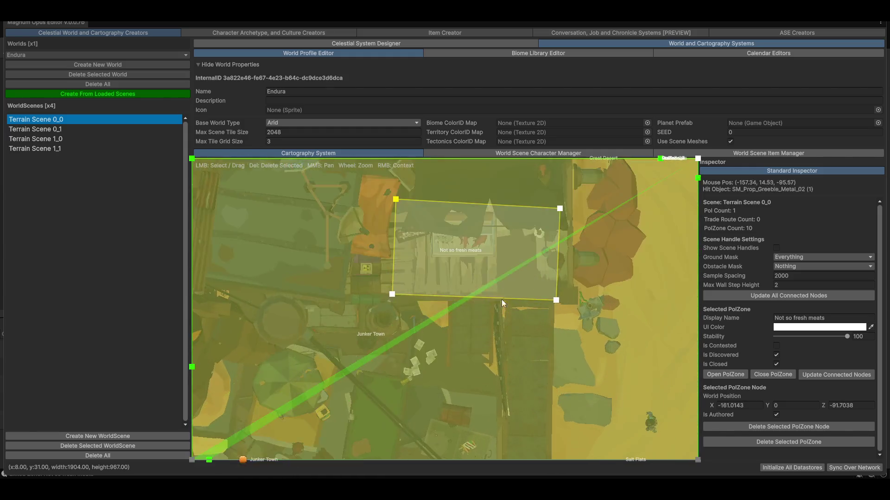
scroll(501, 300, "up", 4)
scroll(507, 251, "down", 3)
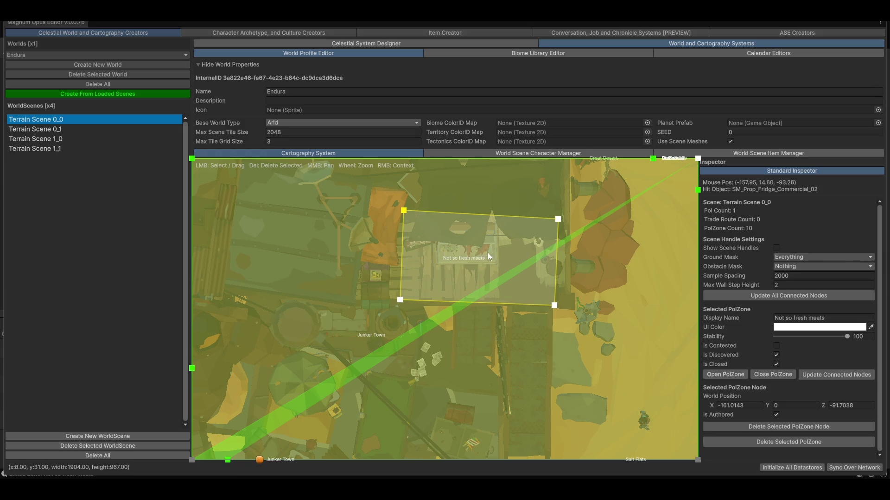
left_click_drag(579, 341, 462, 270)
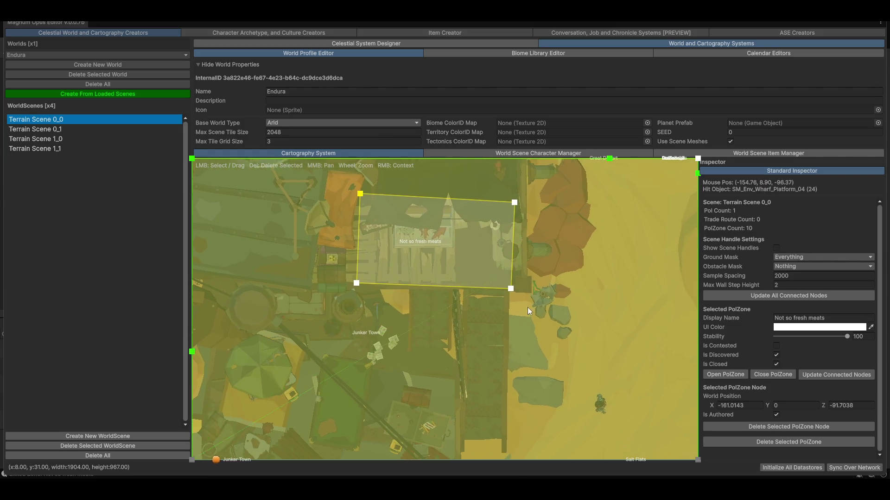
scroll(445, 243, "down", 2)
scroll(423, 216, "up", 1)
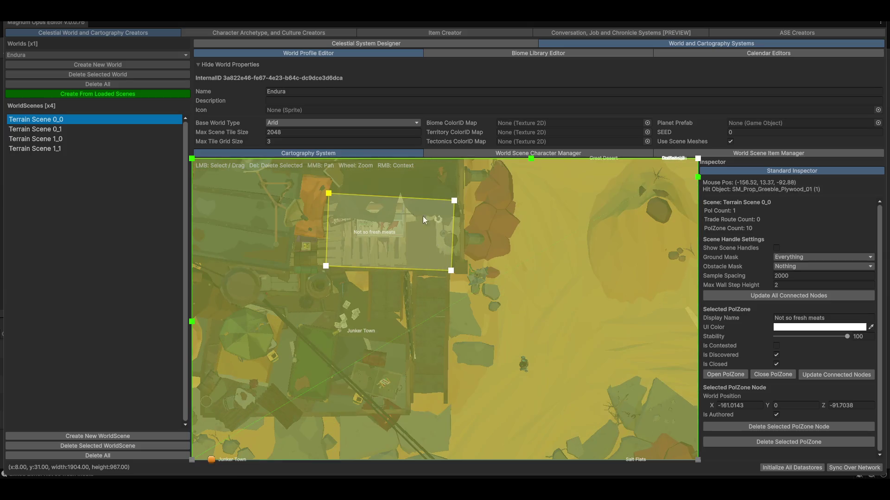
scroll(454, 266, "down", 1)
scroll(501, 336, "down", 1)
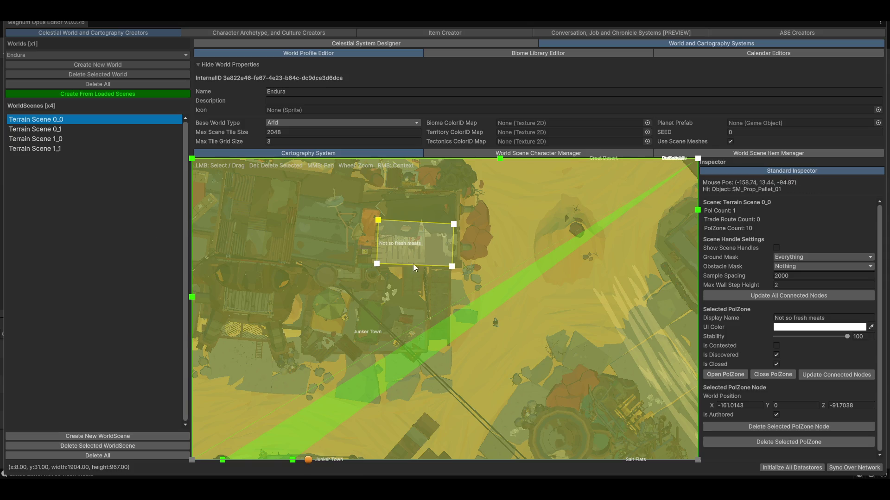
scroll(413, 263, "up", 3)
scroll(420, 217, "up", 2)
- Bring up the cartography canvas's add-element menu before entering play mode
right_click(466, 293)
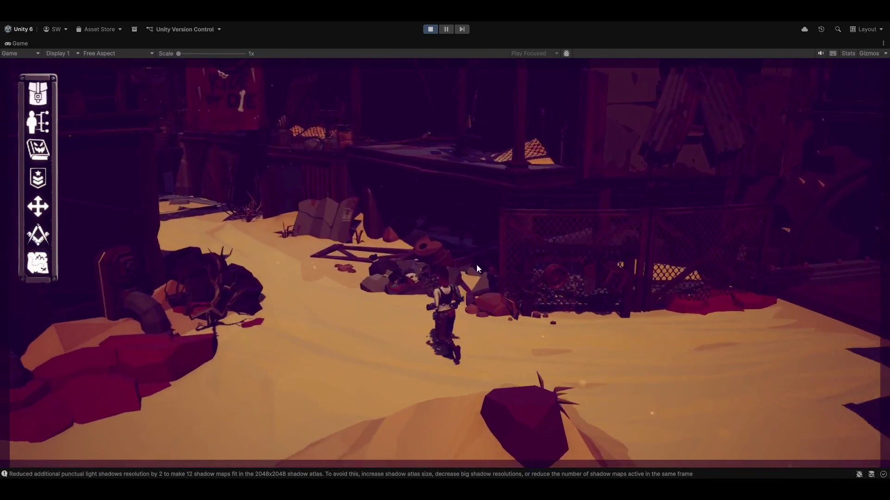
- Run the character down the alley past the banners and across the courtyard toward the stairs
key("w")
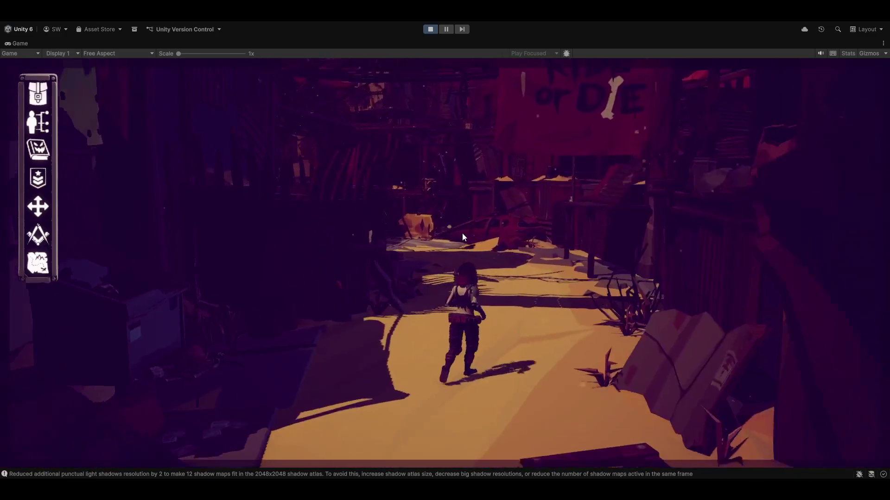
key("w")
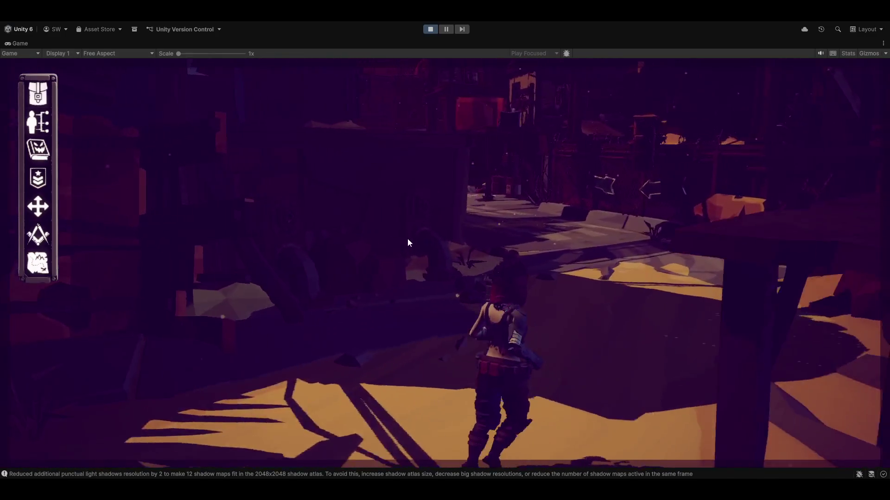
key("w")
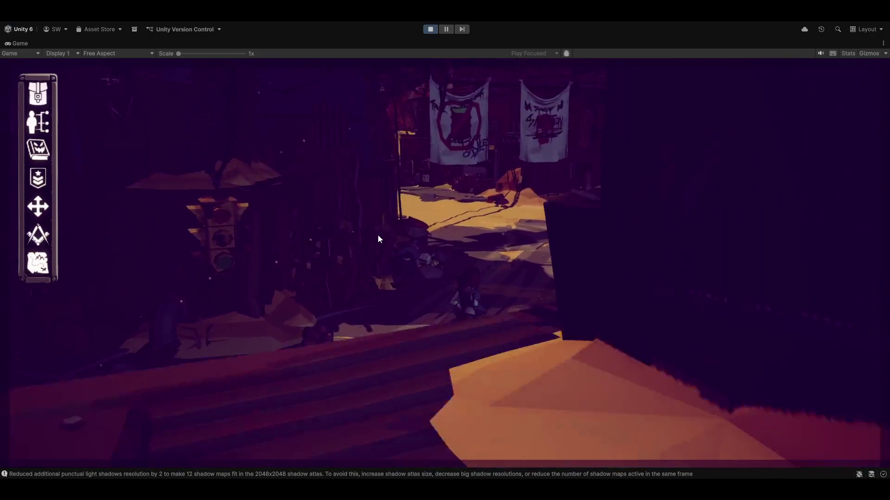
key("w")
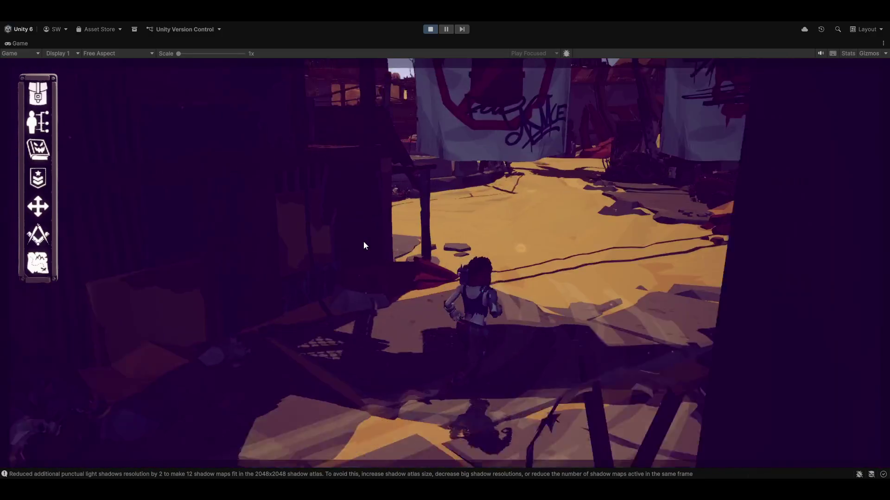
key("w")
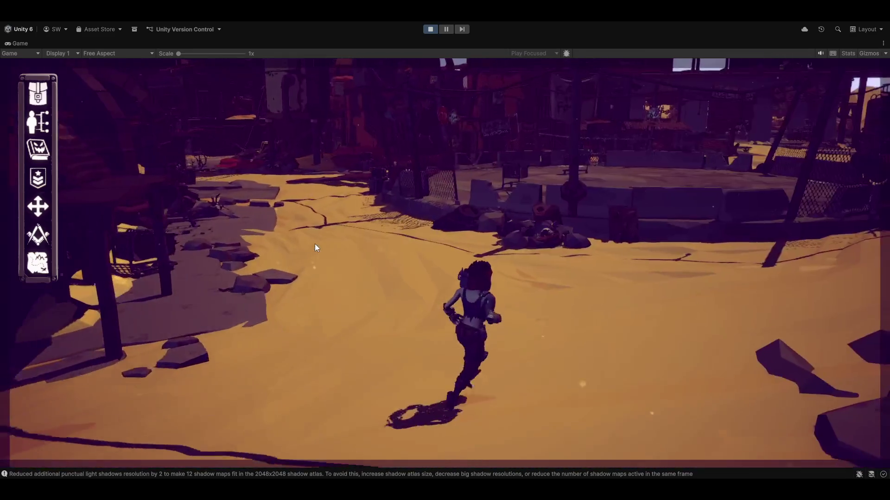
key("w")
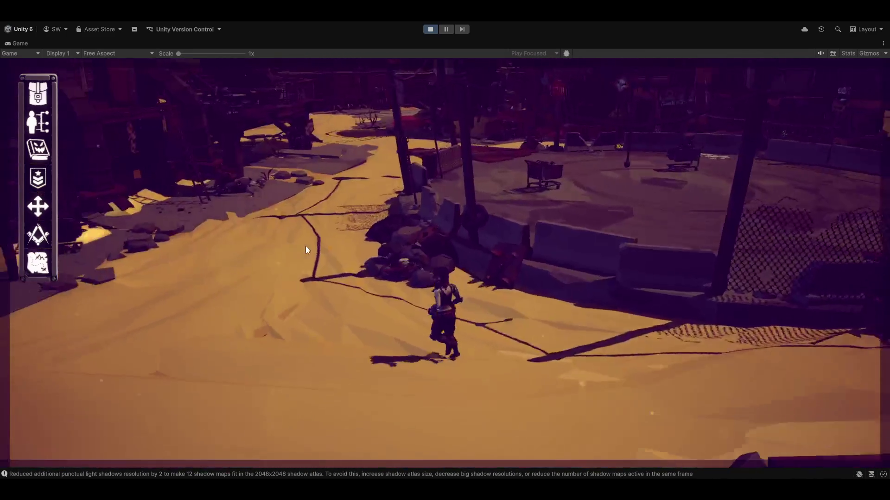
key("w")
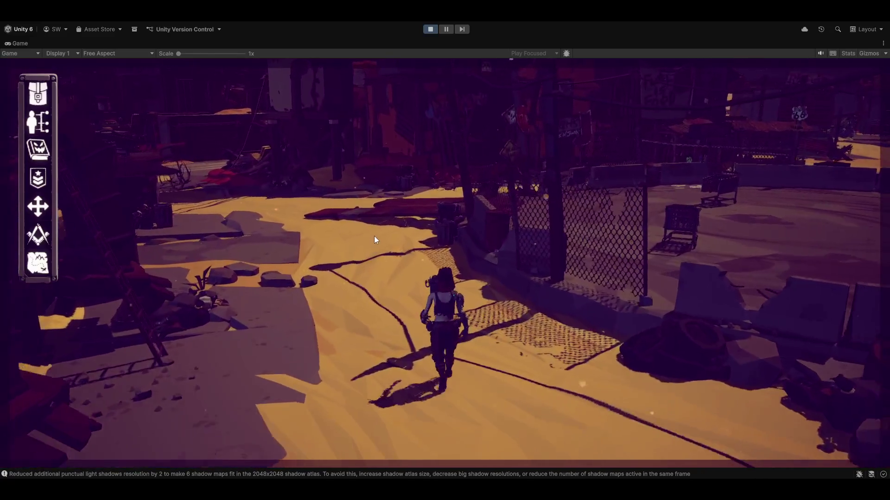
key("w")
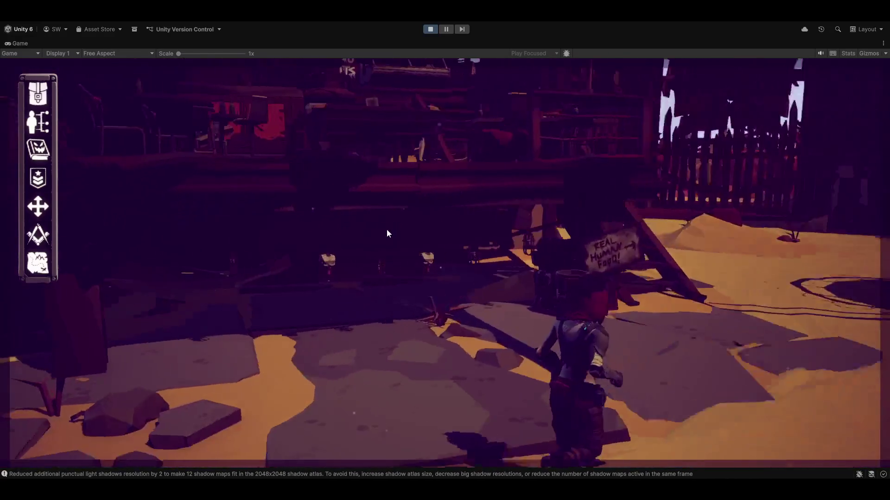
key("Tab")
scroll(504, 279, "down", 5)
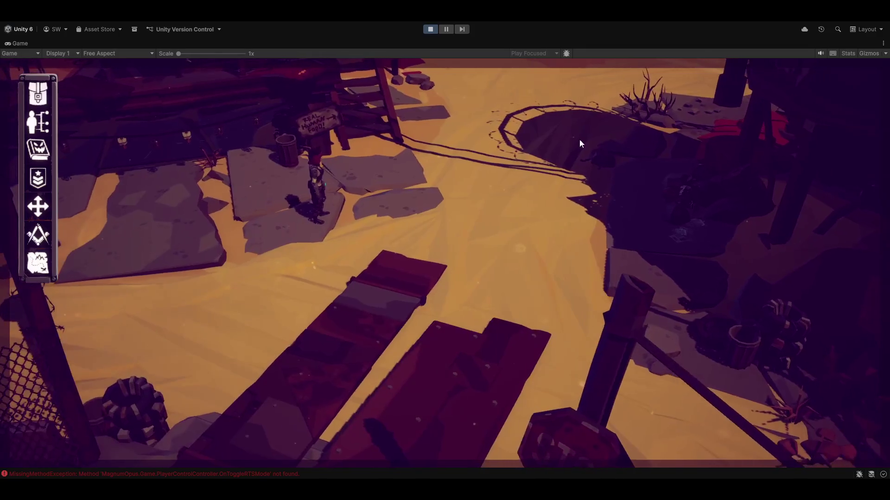
- Bring up the ground action radial menu near the stairs from the overhead camera
right_click(528, 200)
left_click(529, 199)
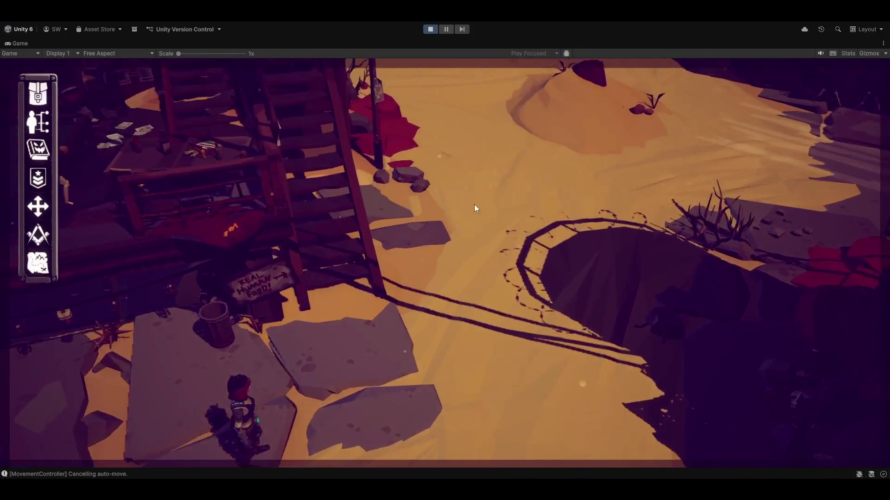
right_click(487, 172)
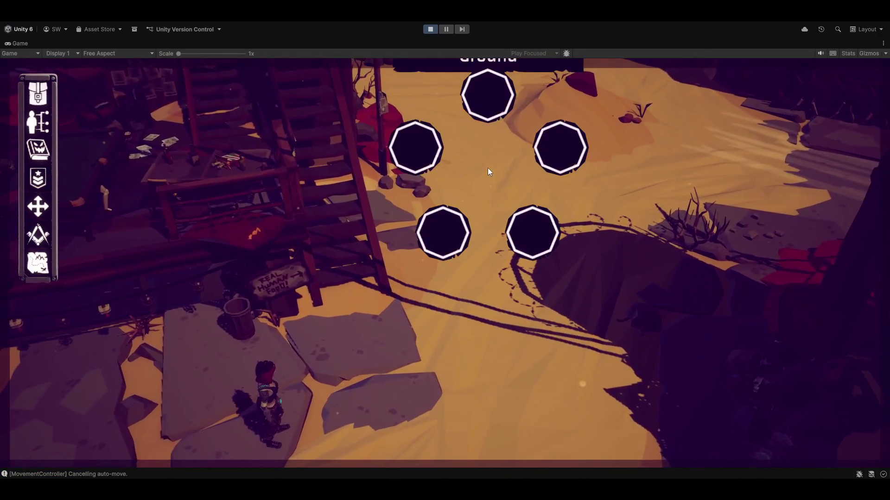
- Send the character walking up the path with Move orders, dismissing misplaced action menus
left_click(486, 107)
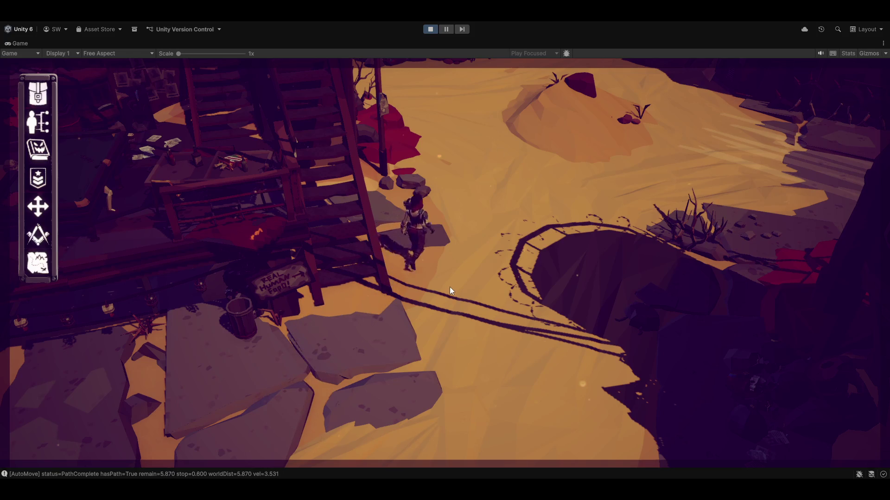
right_click(518, 399)
left_click(531, 334)
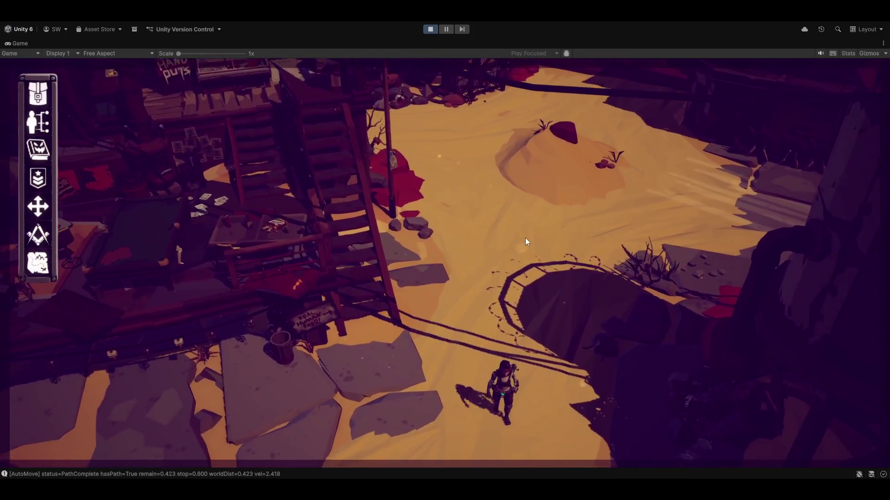
right_click(263, 116)
left_click(252, 71)
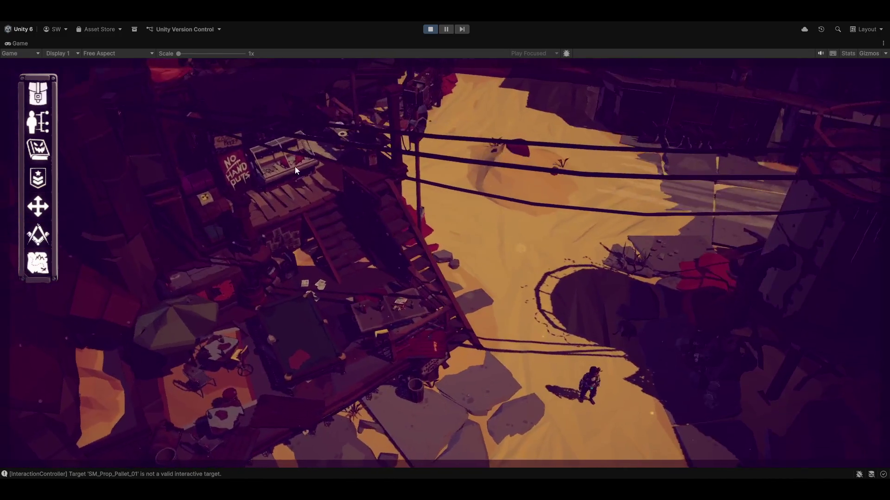
right_click(314, 183)
left_click(306, 107)
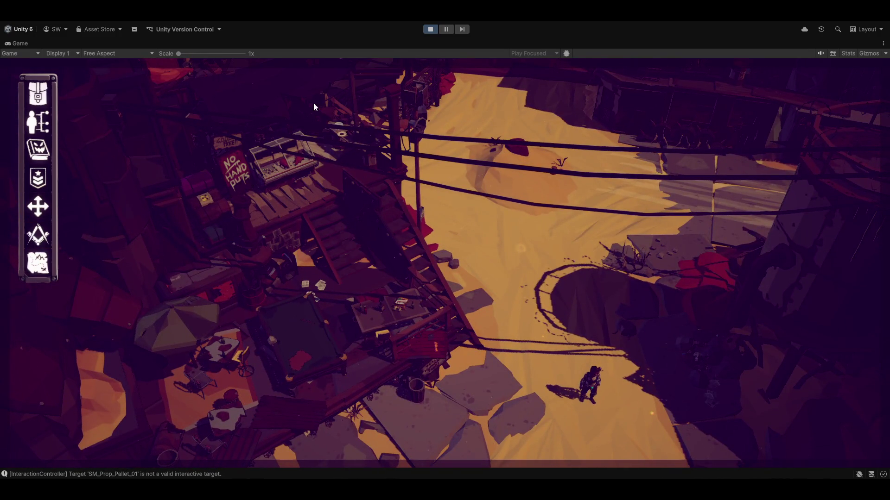
- Order the character across the yard toward the stairs and the structure with successive Move commands
right_click(362, 167)
left_click(362, 94)
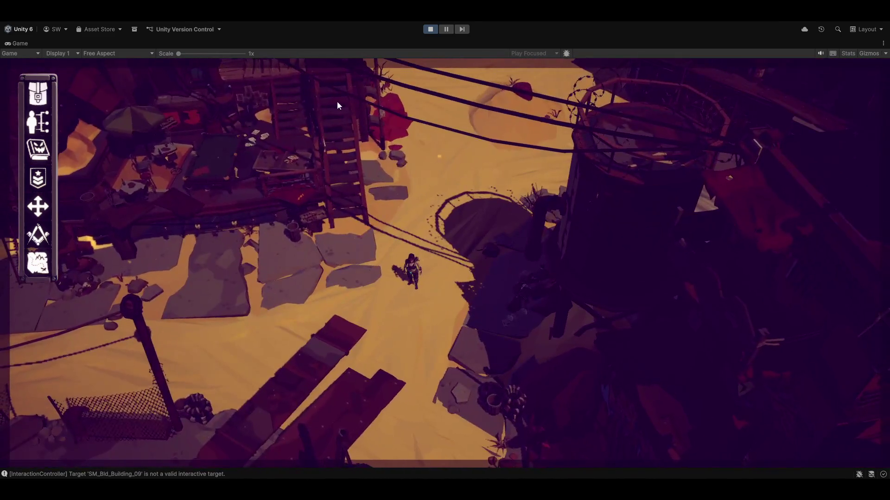
right_click(337, 102)
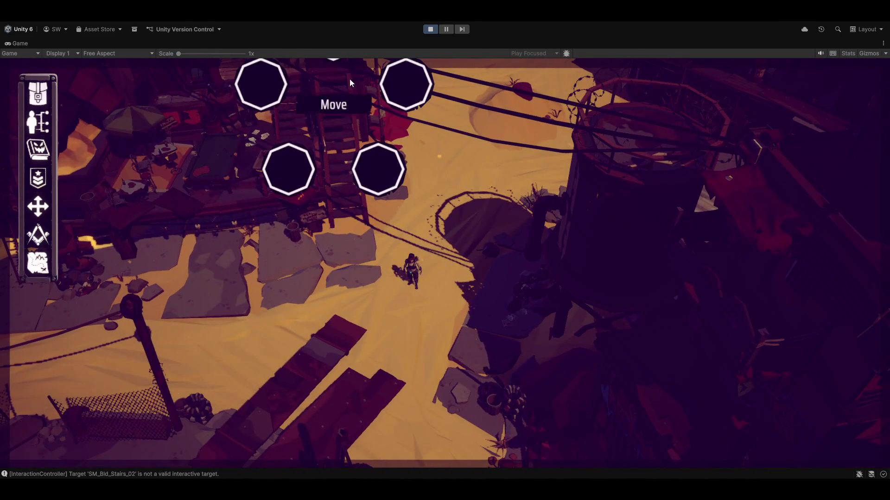
left_click(361, 81)
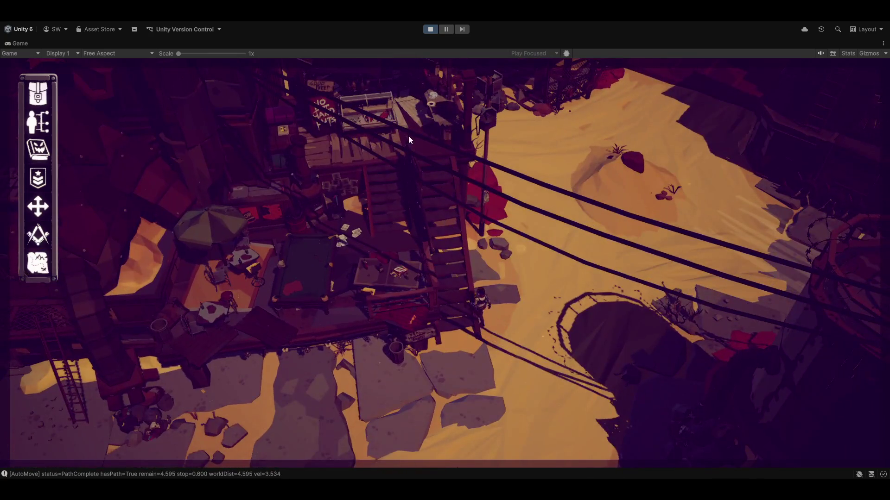
scroll(507, 184, "down", 5)
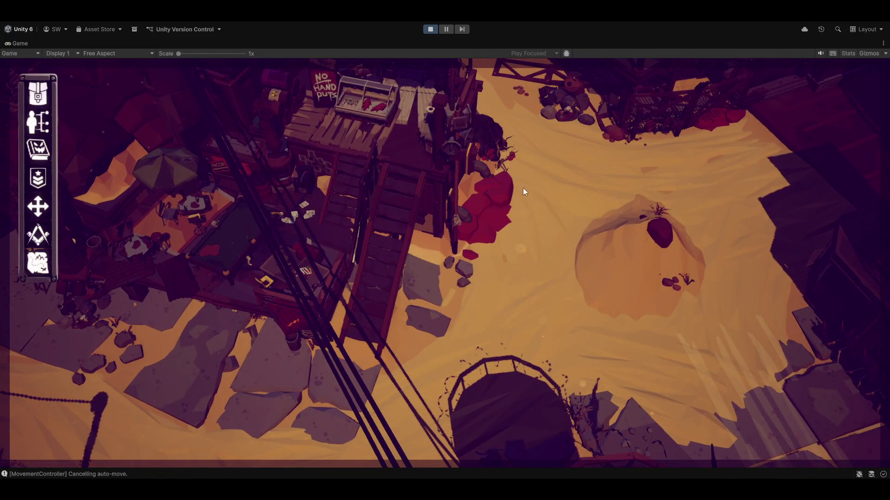
scroll(523, 188, "down", 3)
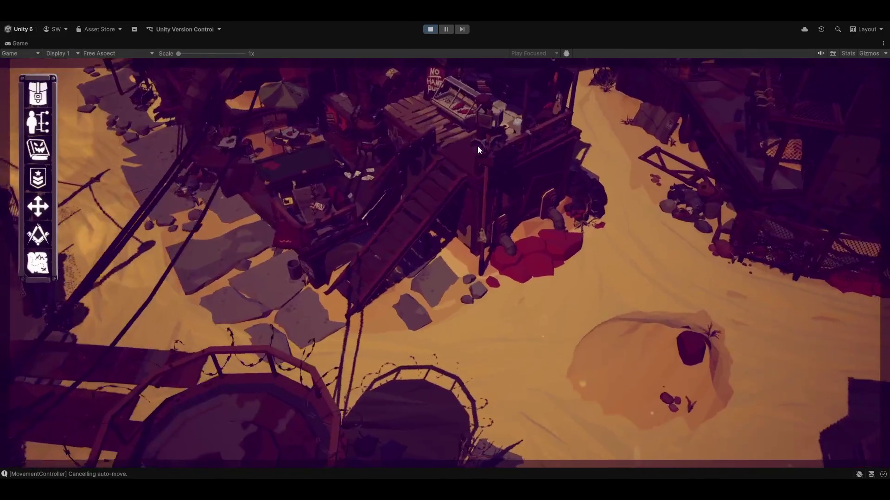
right_click(459, 151)
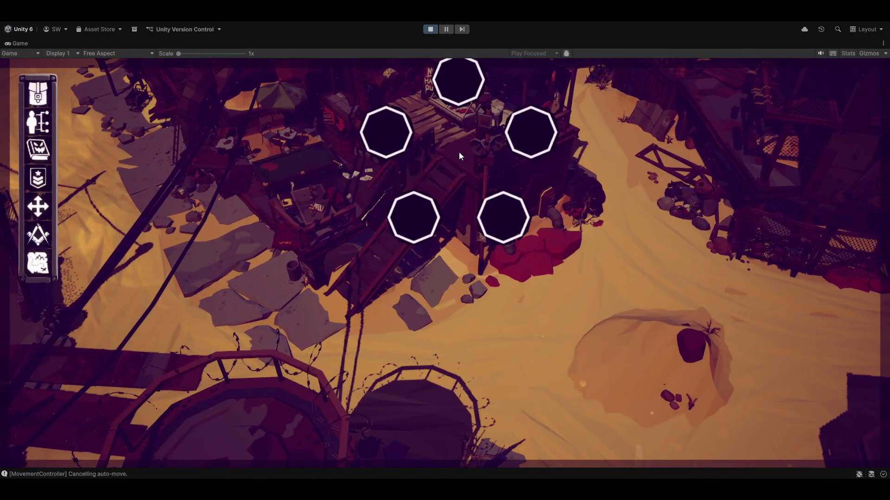
left_click(453, 69)
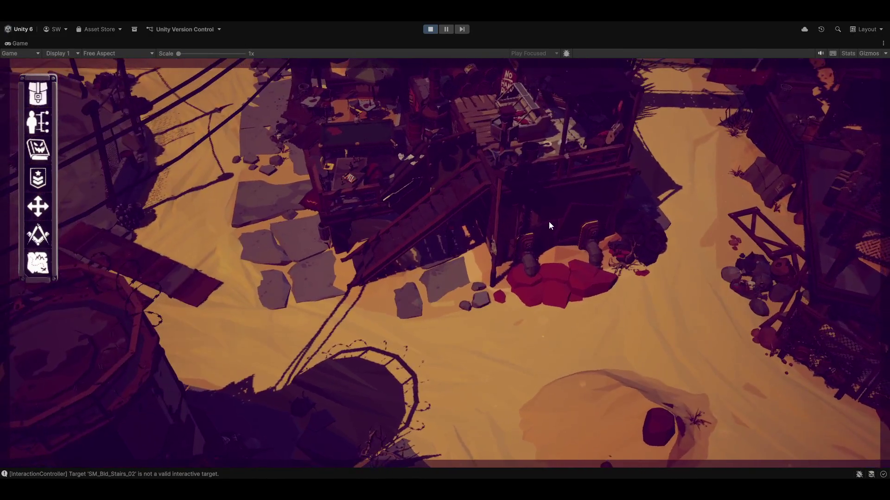
- Move the character into the Not so fresh meats zone, showing its Entering banner, then on to the tall structure
right_click(548, 221)
left_click(536, 137)
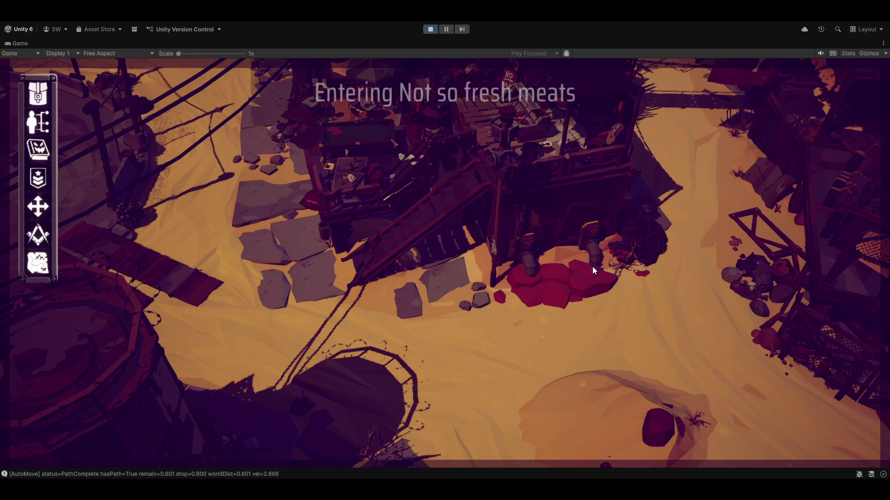
scroll(524, 143, "down", 3)
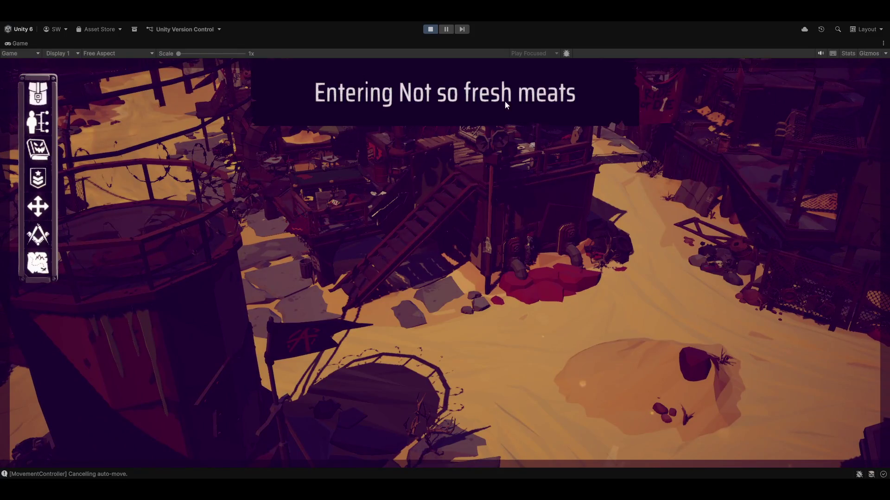
scroll(591, 222, "up", 3)
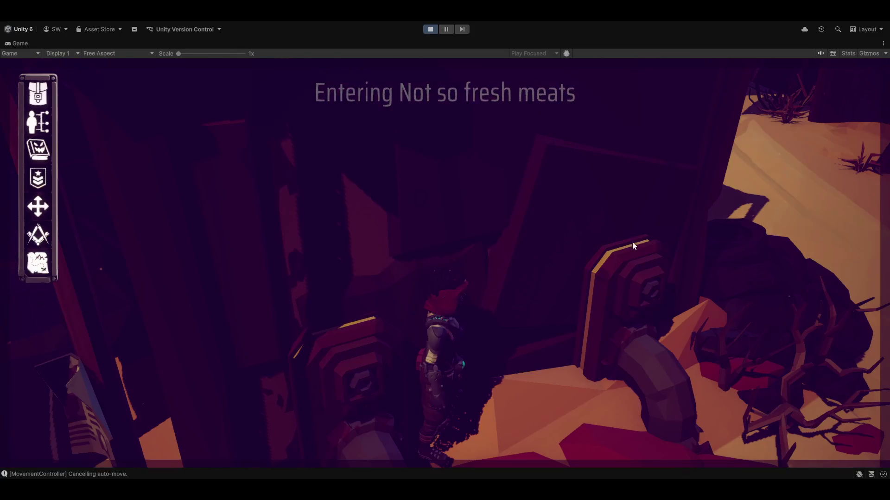
key("w")
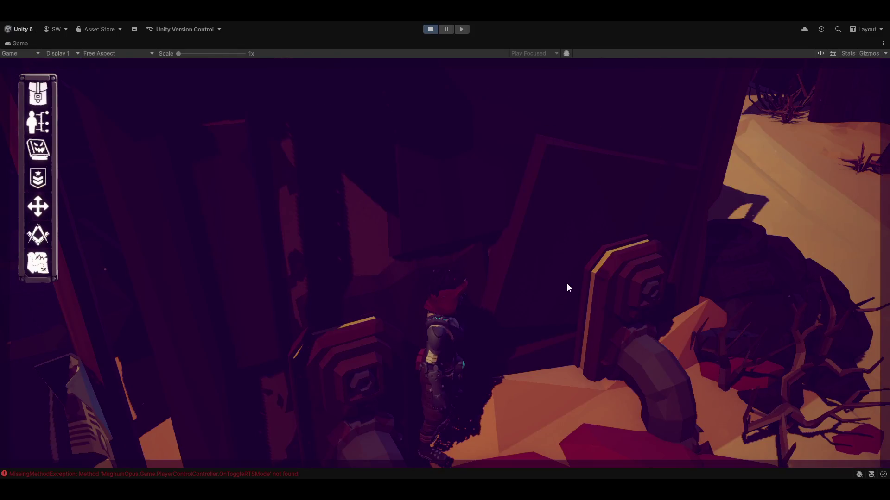
key("w")
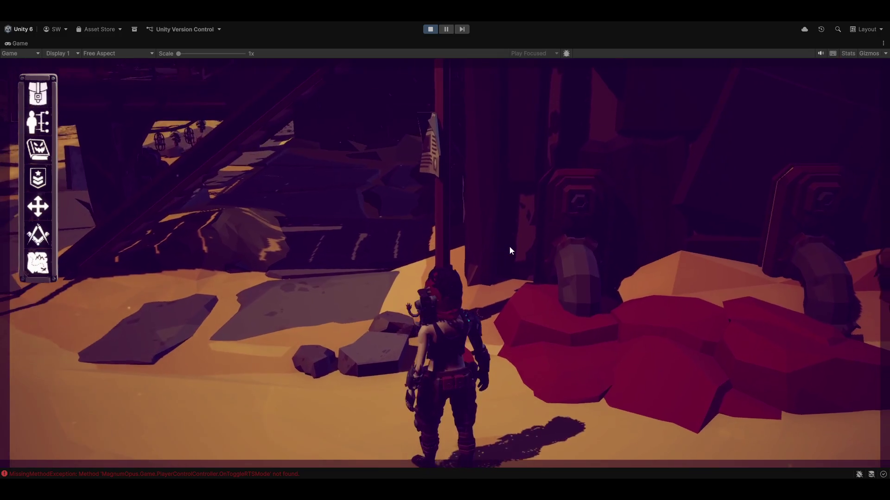